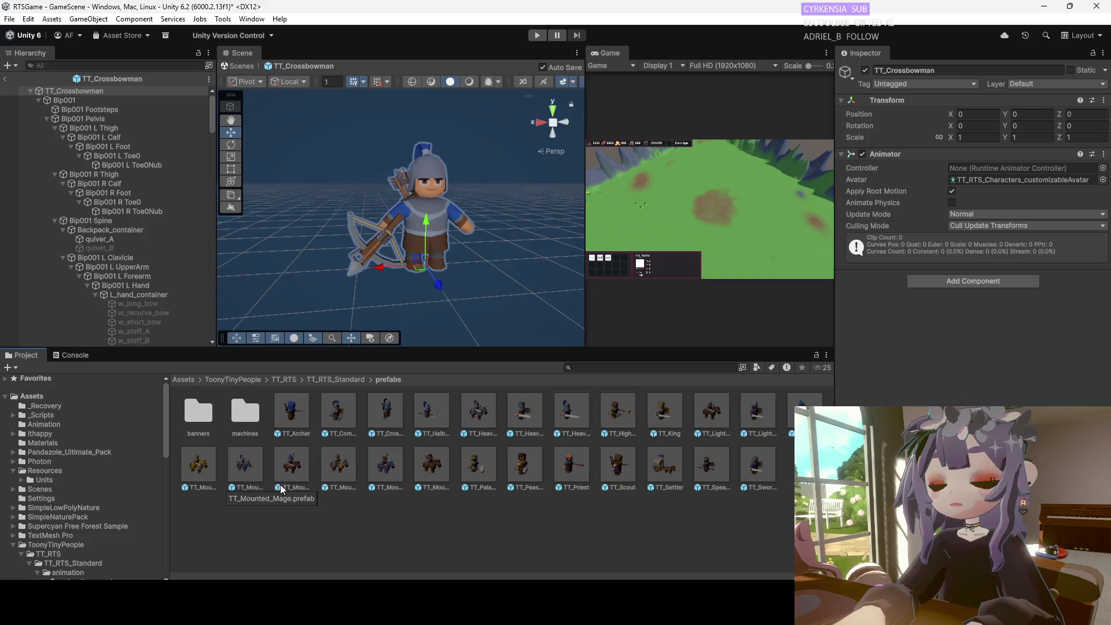
Preview the TT_Mounted_King, Knight, Mage, Paladin and Priest prefabs in Prefab Mode.
double_click(198, 468)
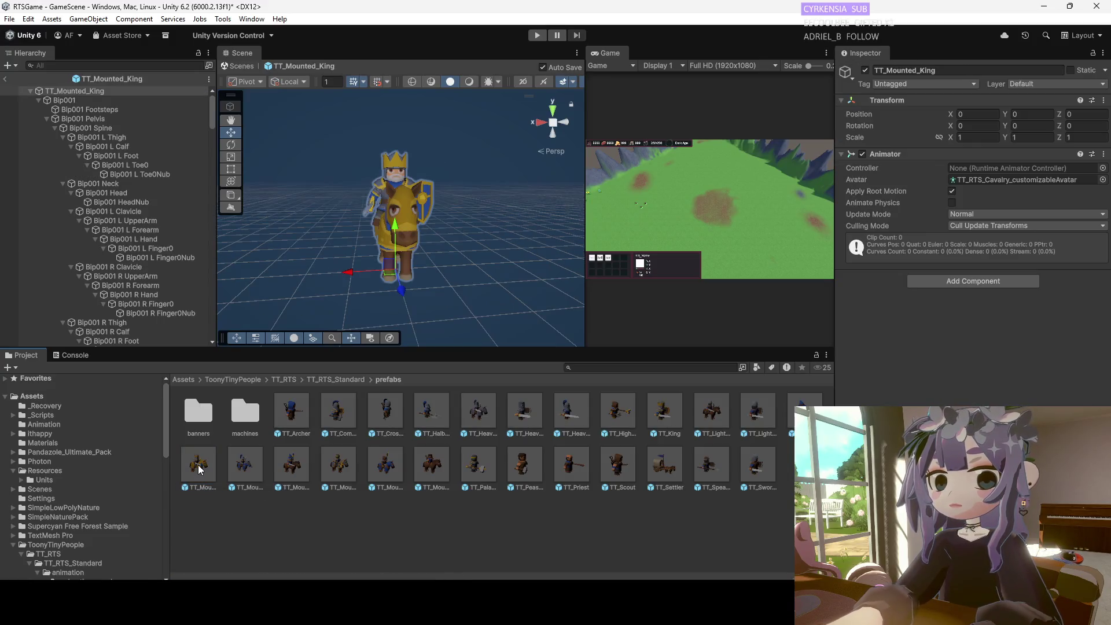
double_click(247, 469)
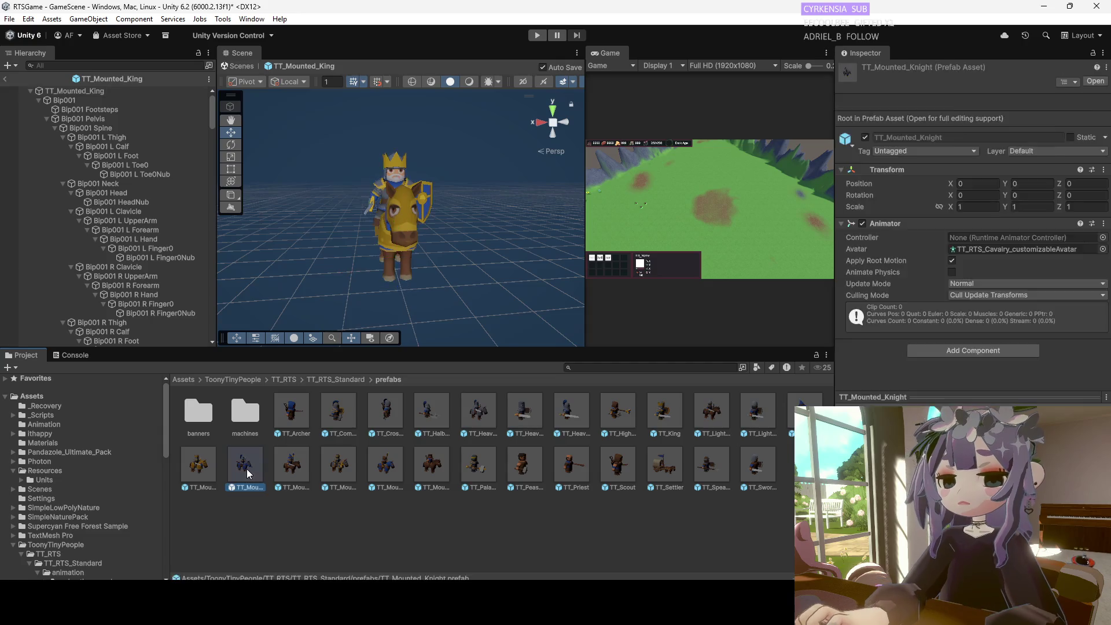
double_click(293, 472)
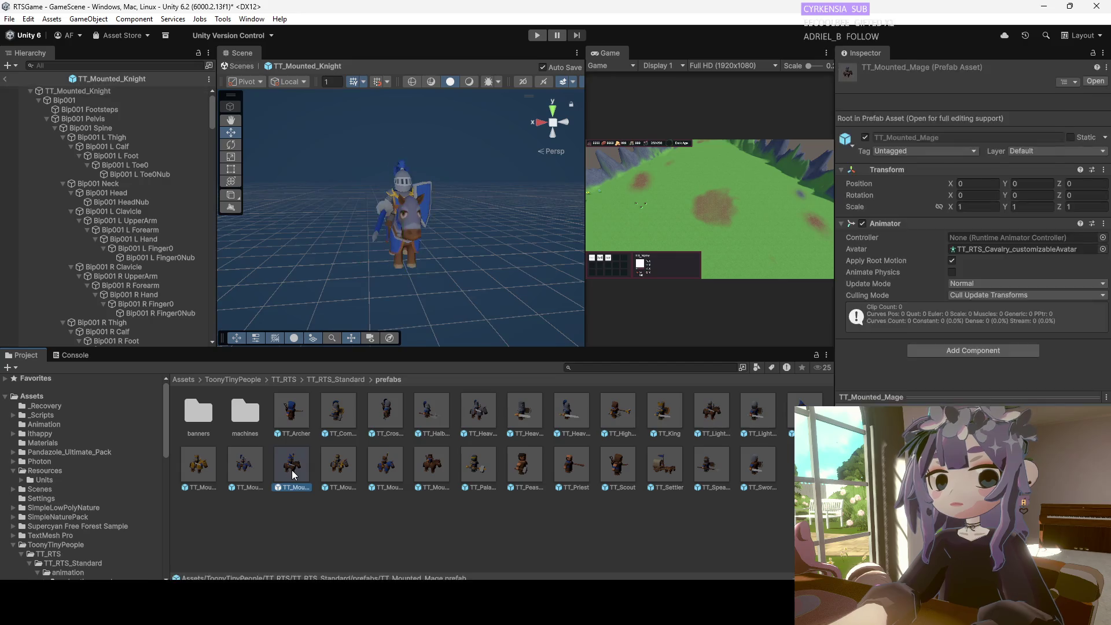
double_click(337, 472)
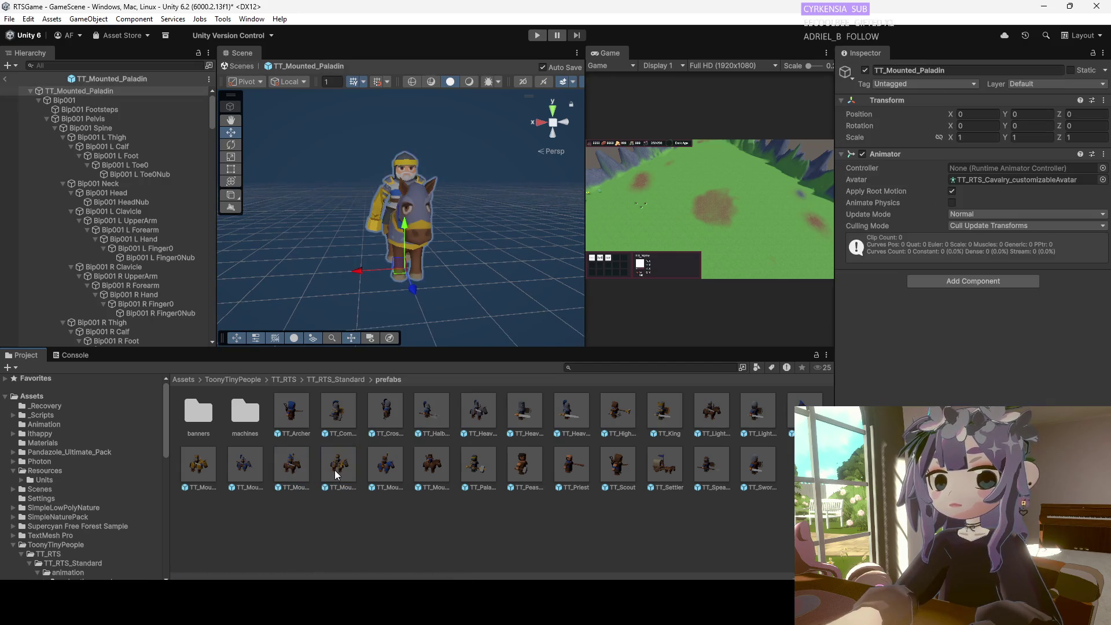
click(383, 474)
double_click(383, 473)
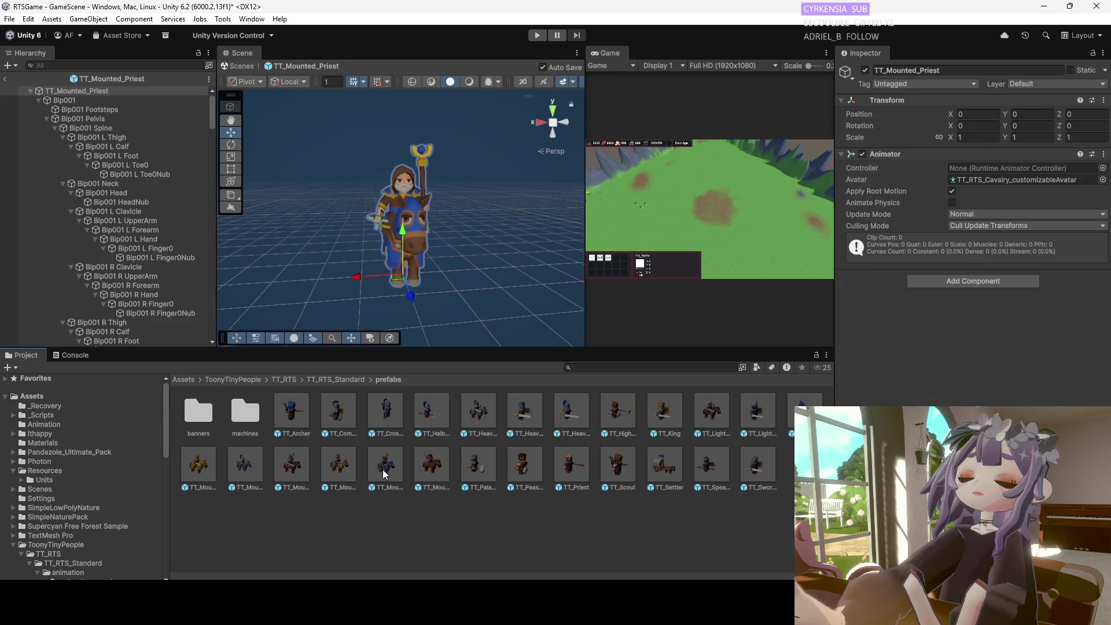
Preview TT_Mounted_Scout, TT_Paladin and TT_Settler, moving the view closer to the settler cart.
click(432, 474)
double_click(431, 466)
double_click(480, 470)
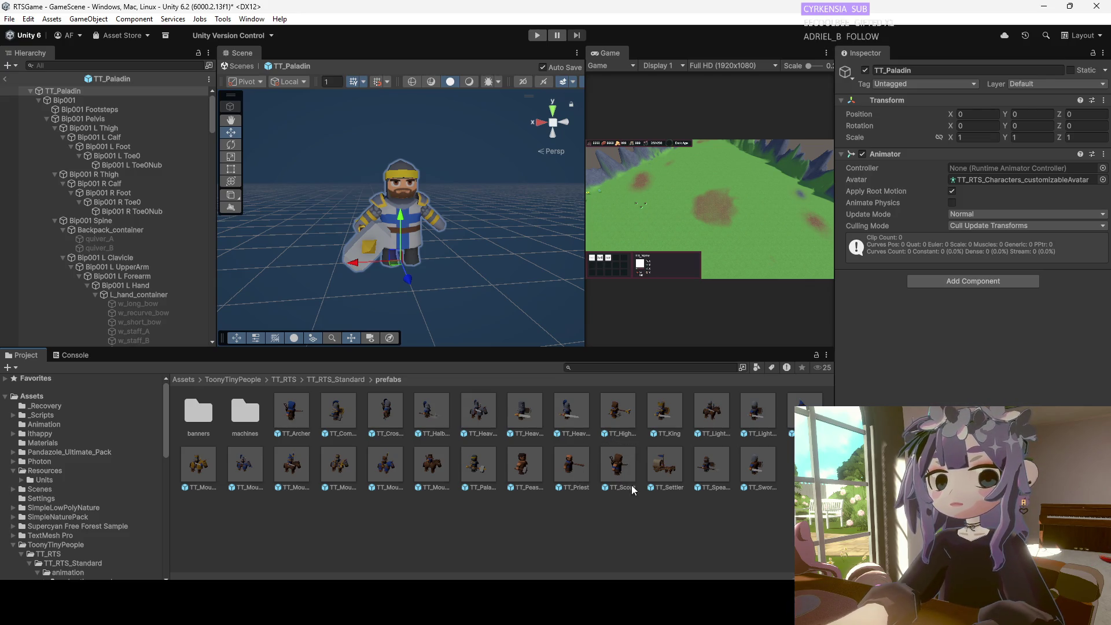
double_click(675, 469)
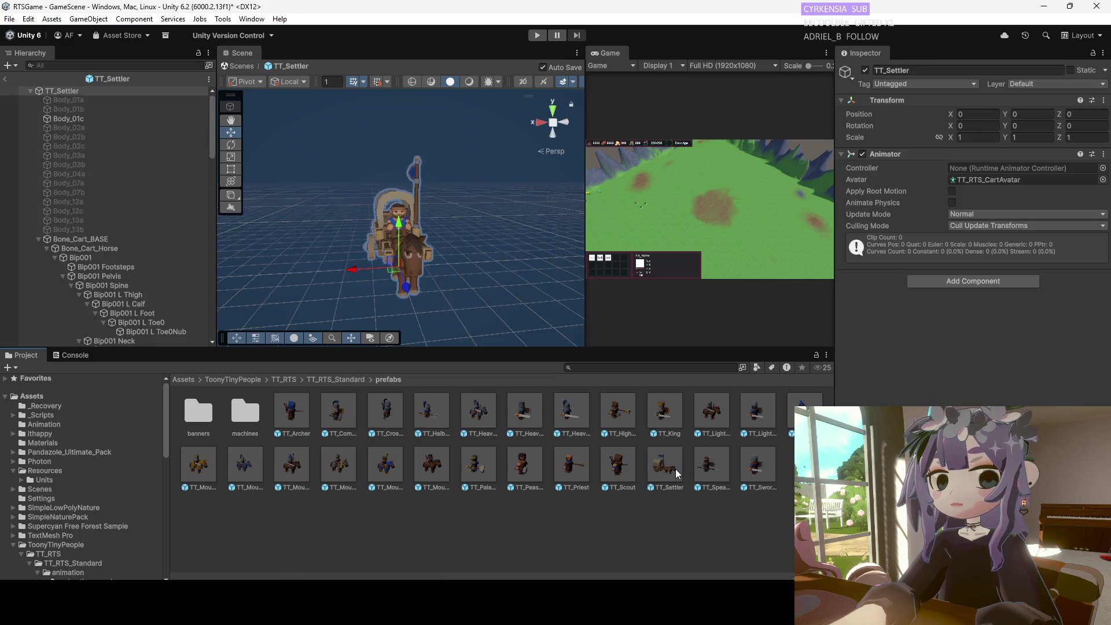
right_click(429, 280)
click(351, 283)
mouse_move(351, 283)
mouse_down()
mouse_move(439, 275)
mouse_move(414, 366)
mouse_move(433, 260)
mouse_move(371, 278)
mouse_move(425, 269)
mouse_move(405, 278)
mouse_move(361, 278)
mouse_up()
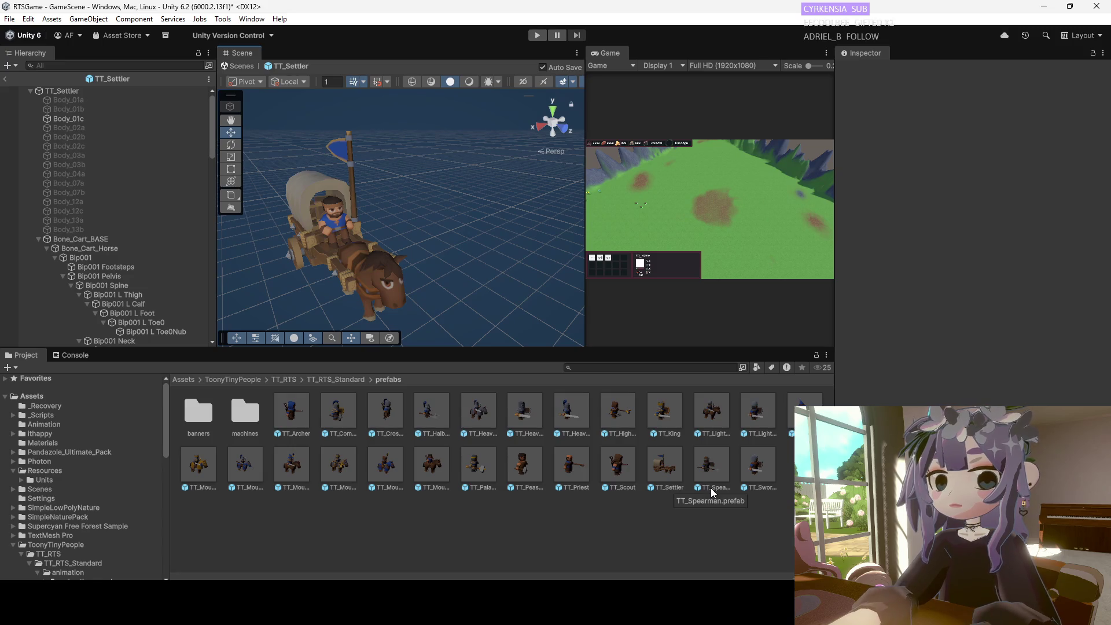
Preview TT_Swordman and TT_Light_Cavalry, then revisit TT_Mounted_Mage and end on TT_Mounted_Knight.
double_click(758, 472)
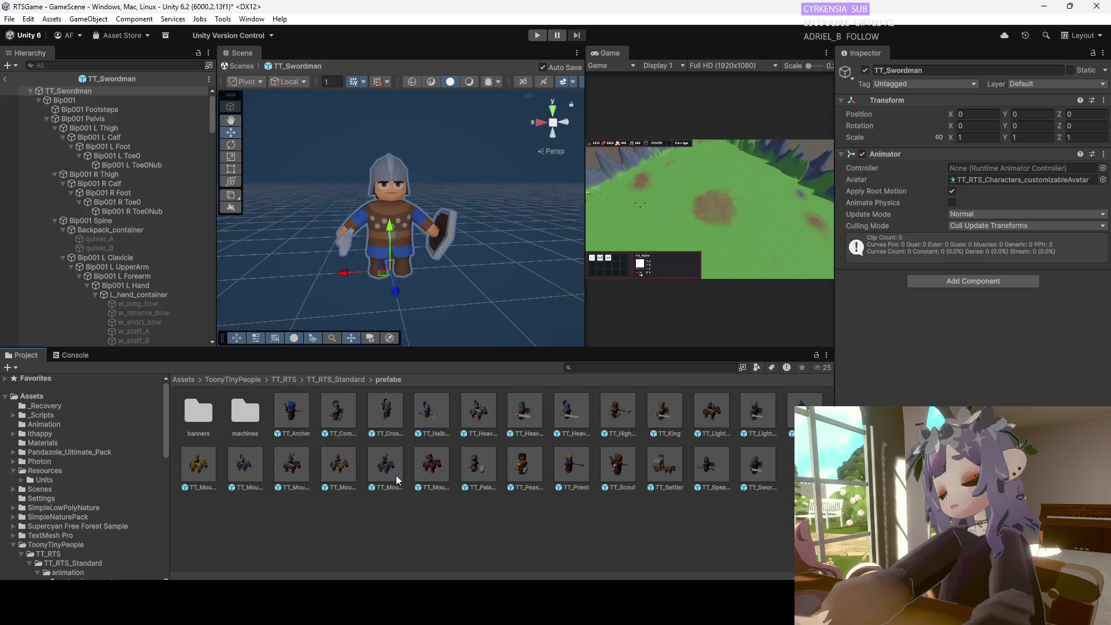
double_click(708, 416)
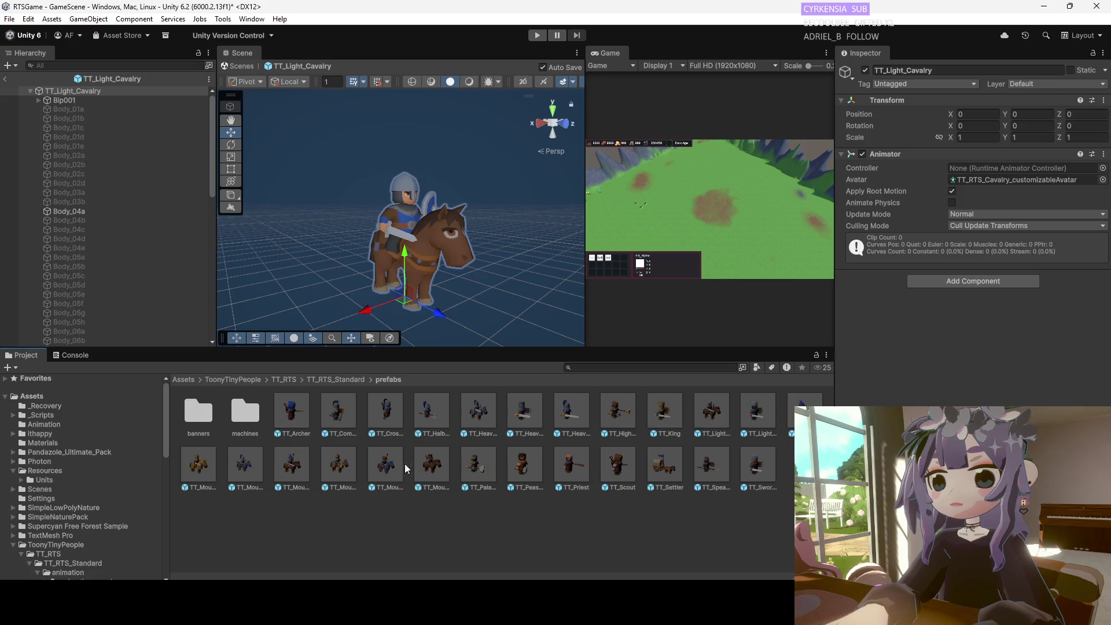
double_click(298, 467)
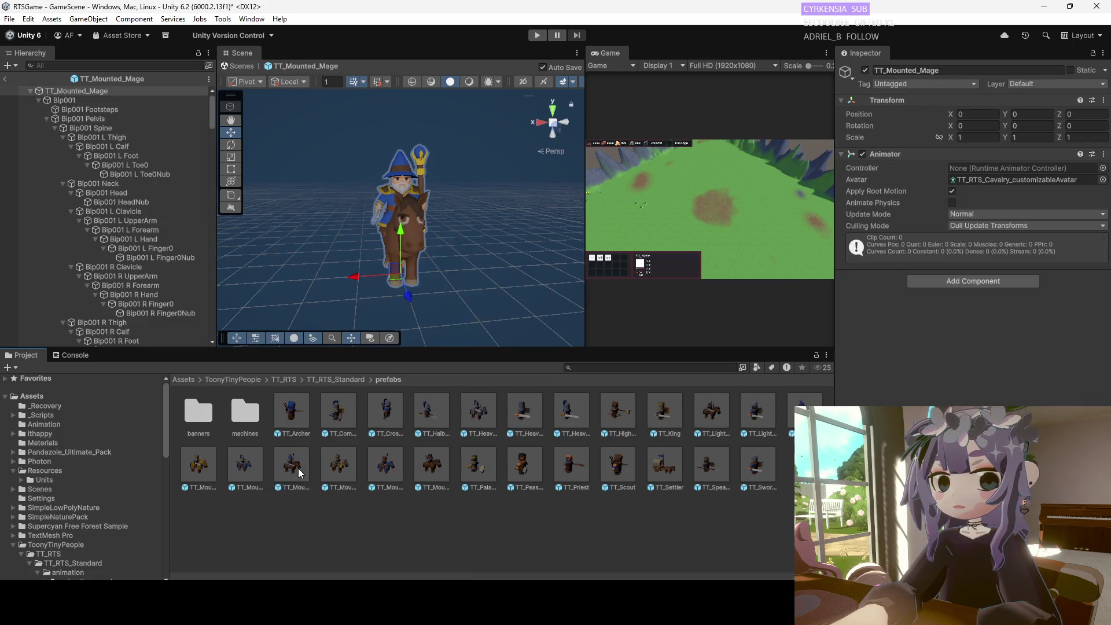
double_click(255, 471)
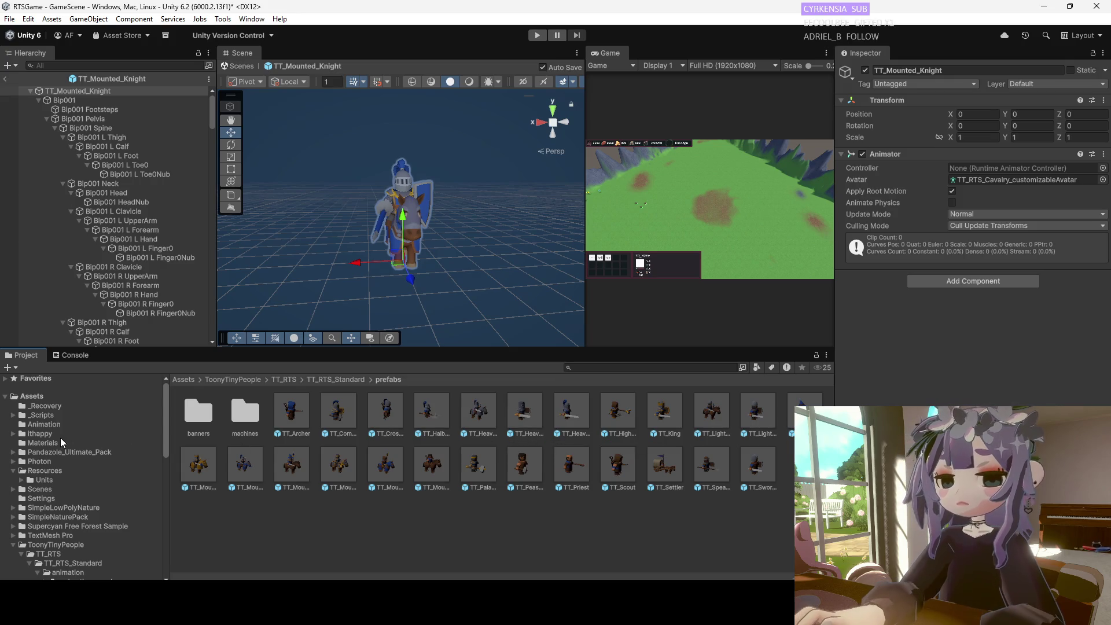
Duplicate the Mage prefab in Resources/Units, name the copy 'Priest', and open it in Prefab Mode.
click(47, 478)
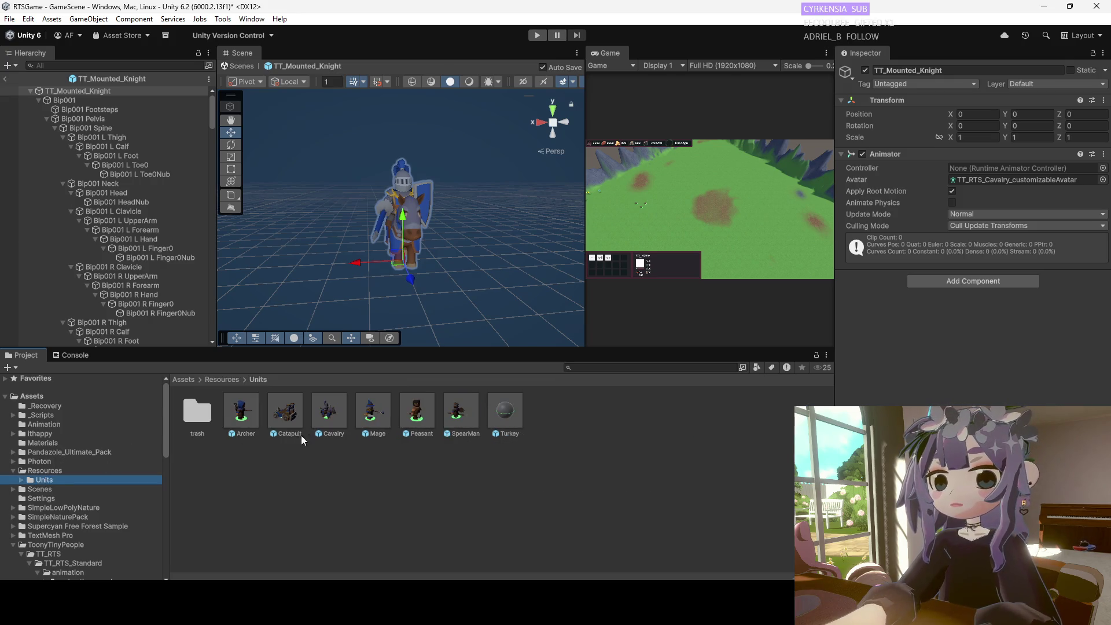
click(373, 415)
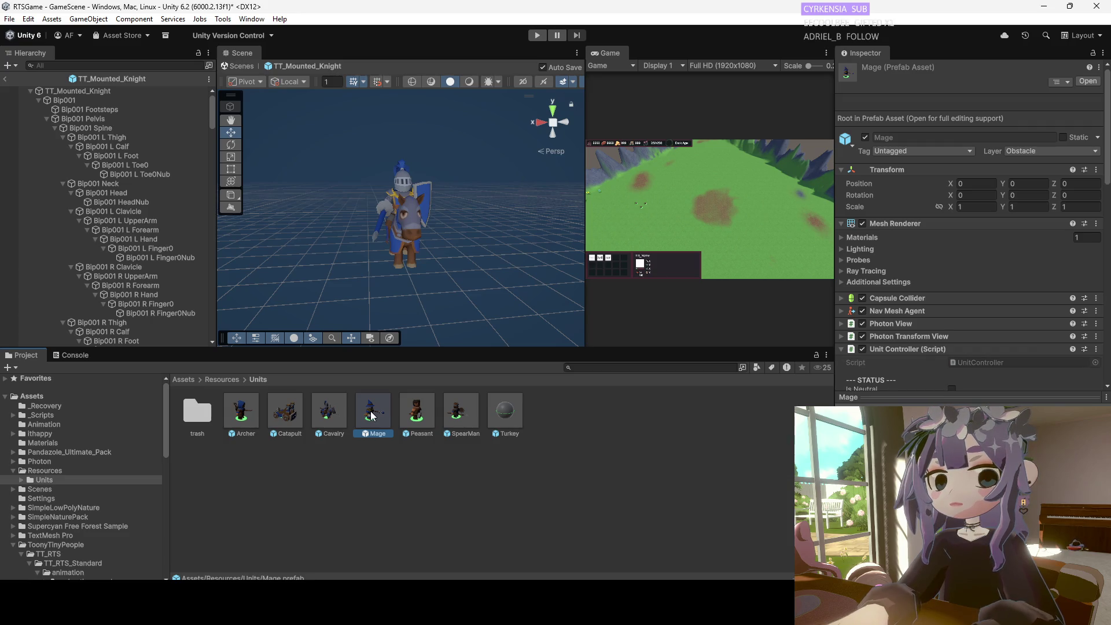
key(ctrl+d)
right_click(412, 430)
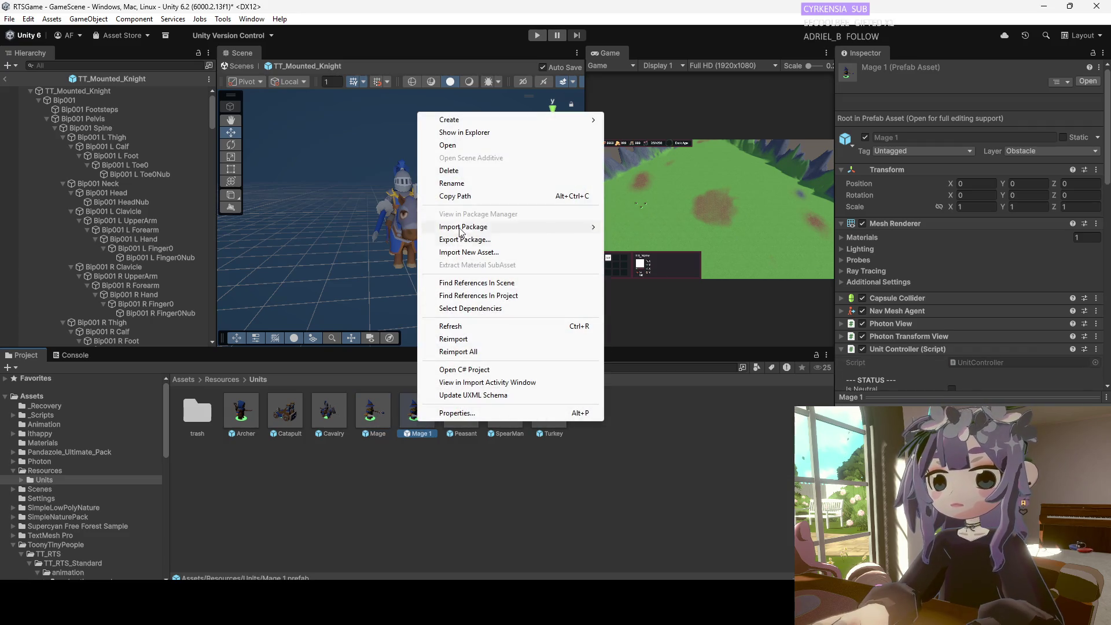
click(463, 183)
text(Priest)
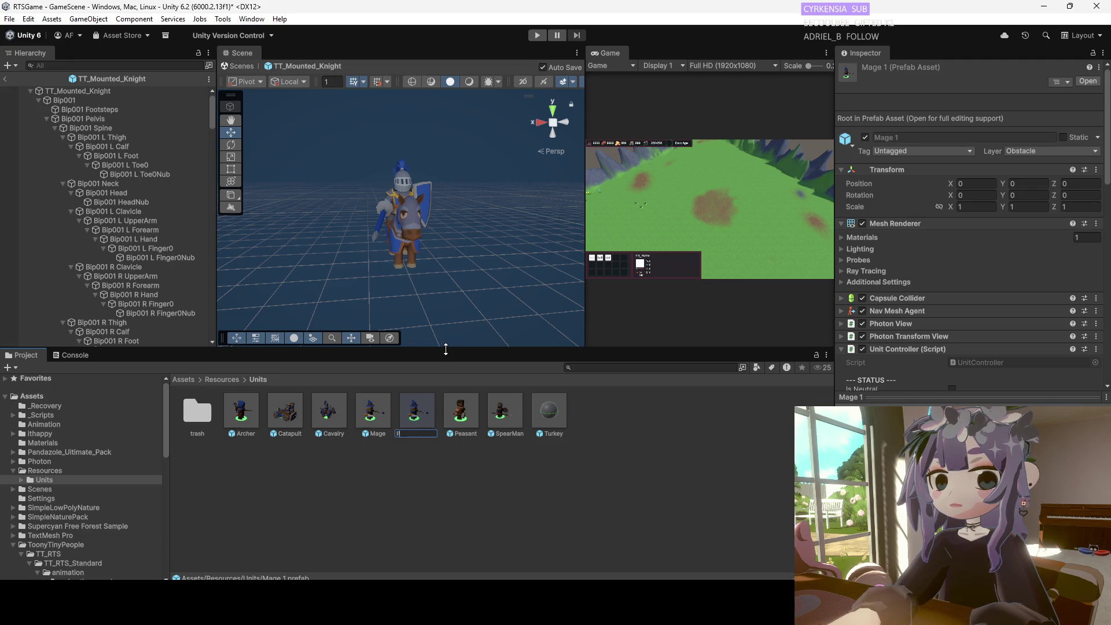
key(Return)
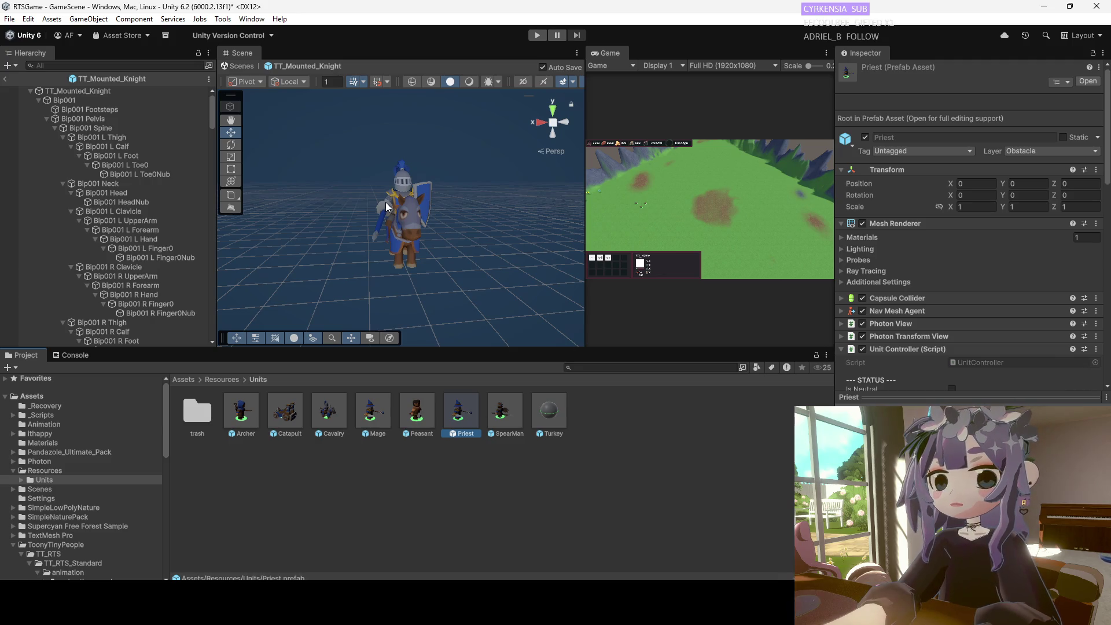
double_click(456, 423)
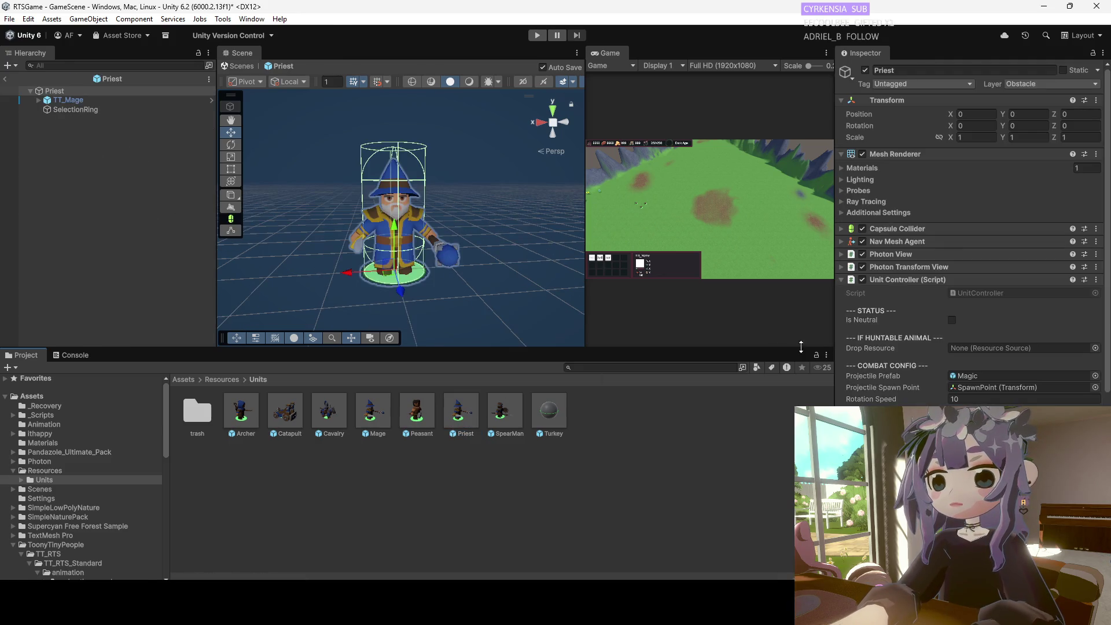
Set the Priest unit's Object Name to Priest in Unit Controller Stats.
scroll(981, 359, down, 3)
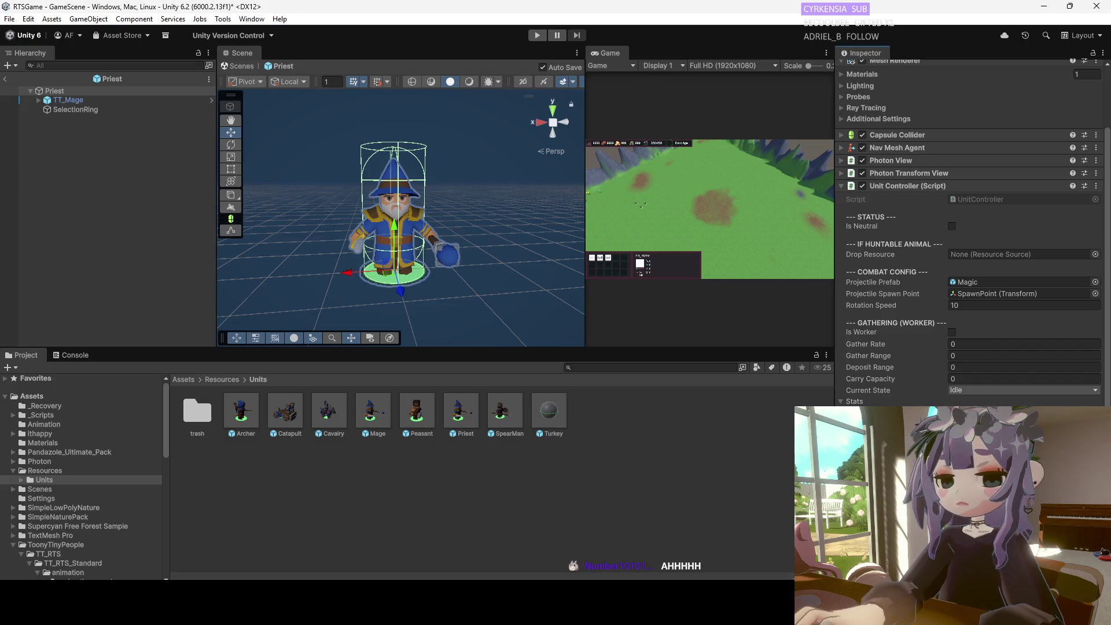
scroll(984, 347, down, 1)
scroll(973, 255, down, 1)
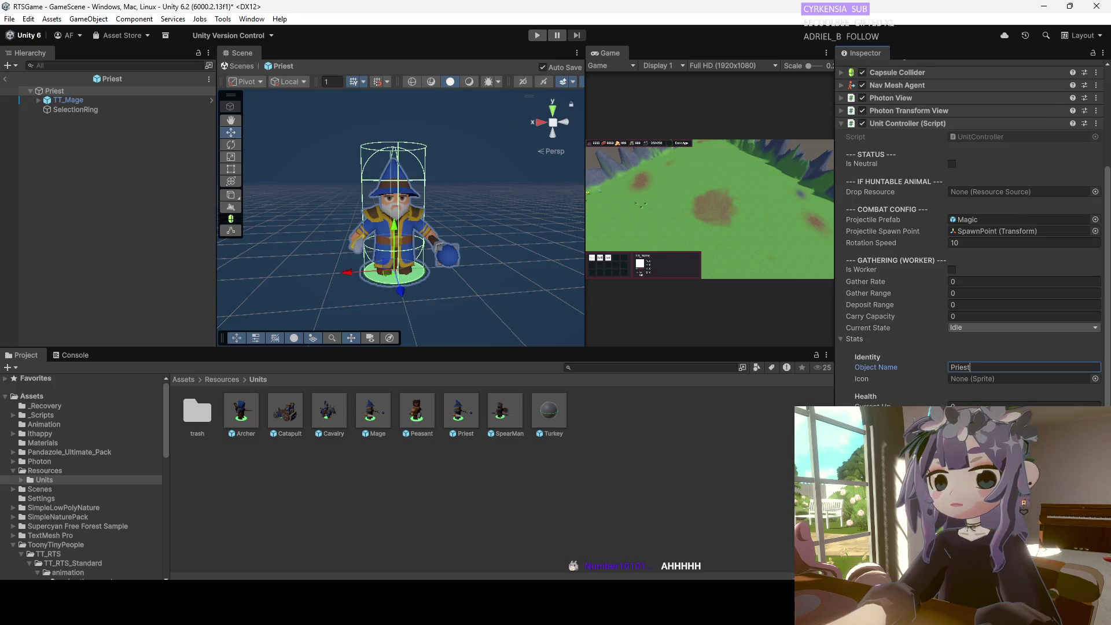
scroll(972, 255, down, 1)
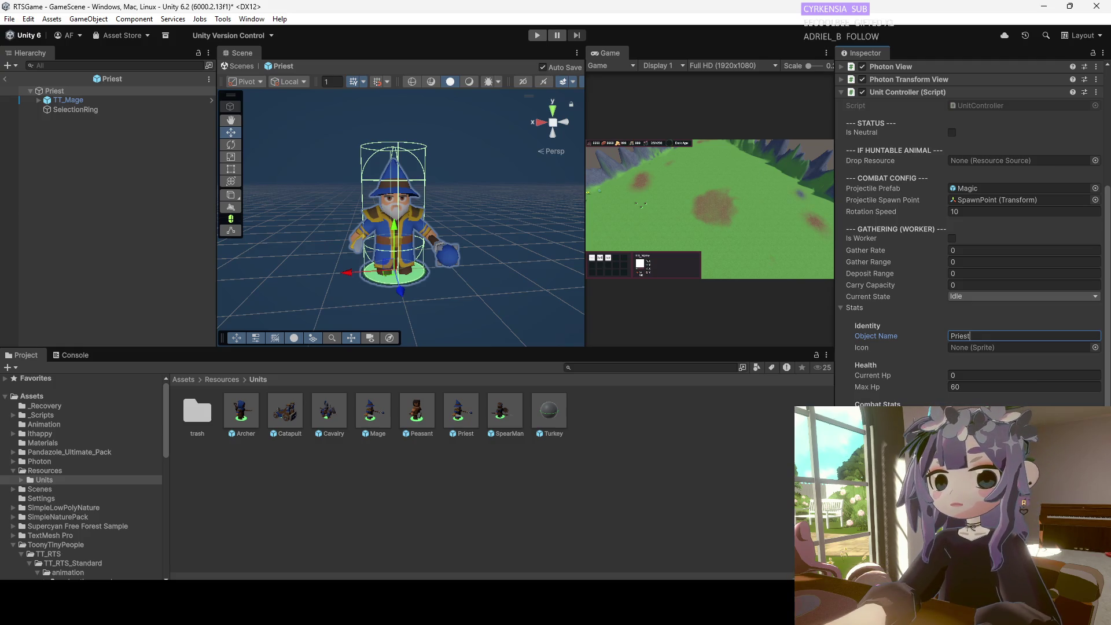
key(Return)
Set Attack Damage to 7 and bring up the Projectile Prefab field's options.
scroll(978, 407, down, 3)
text(7)
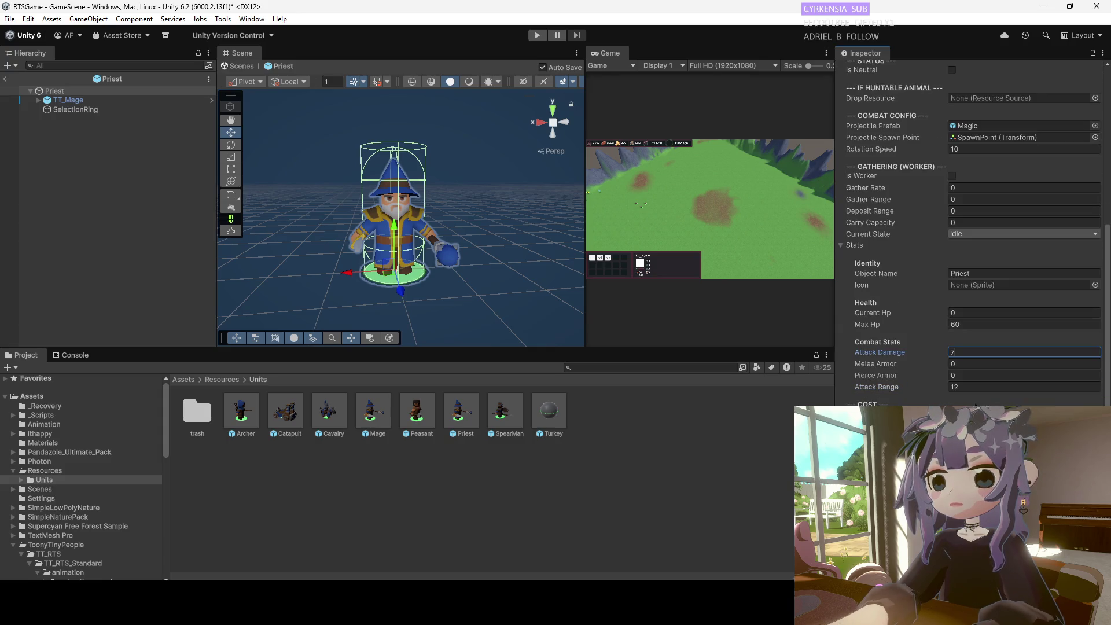
click(972, 352)
text(7)
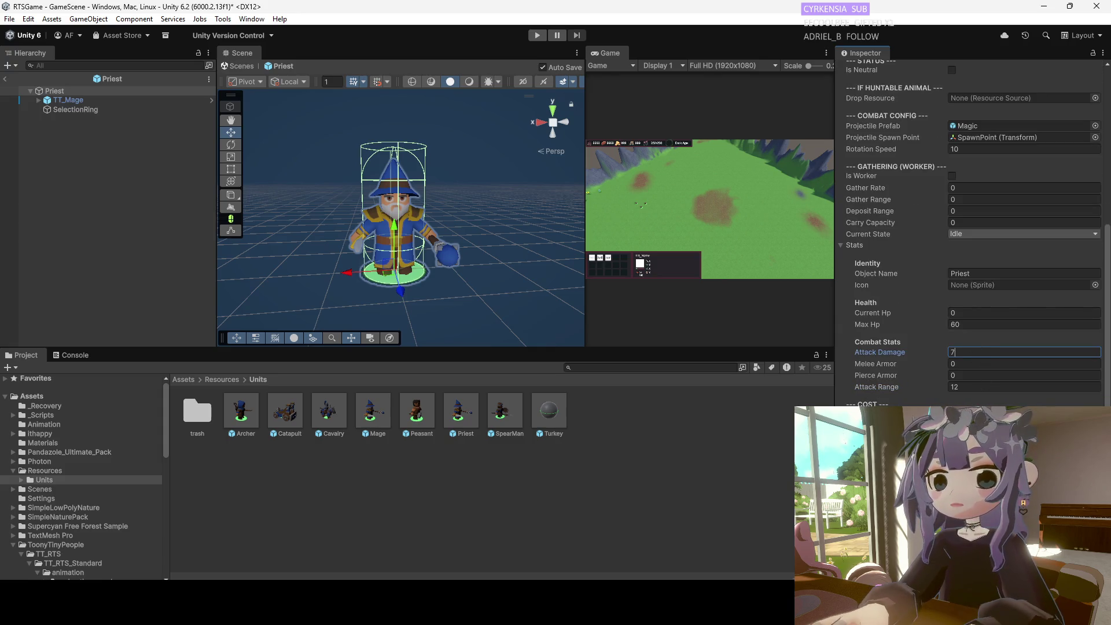
key(Return)
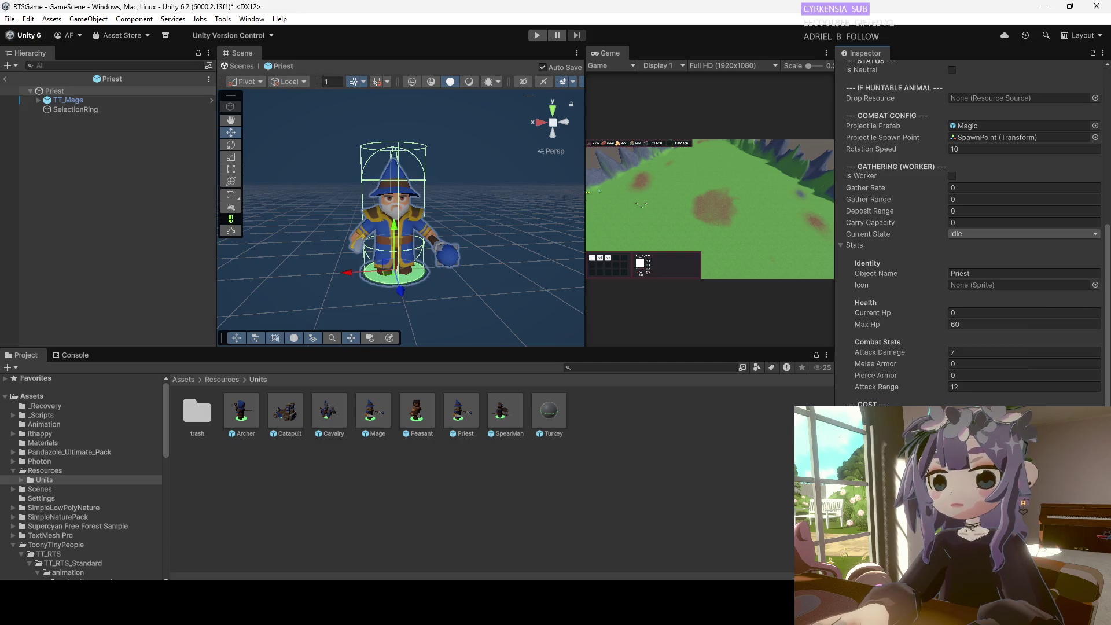
scroll(972, 231, down, 1)
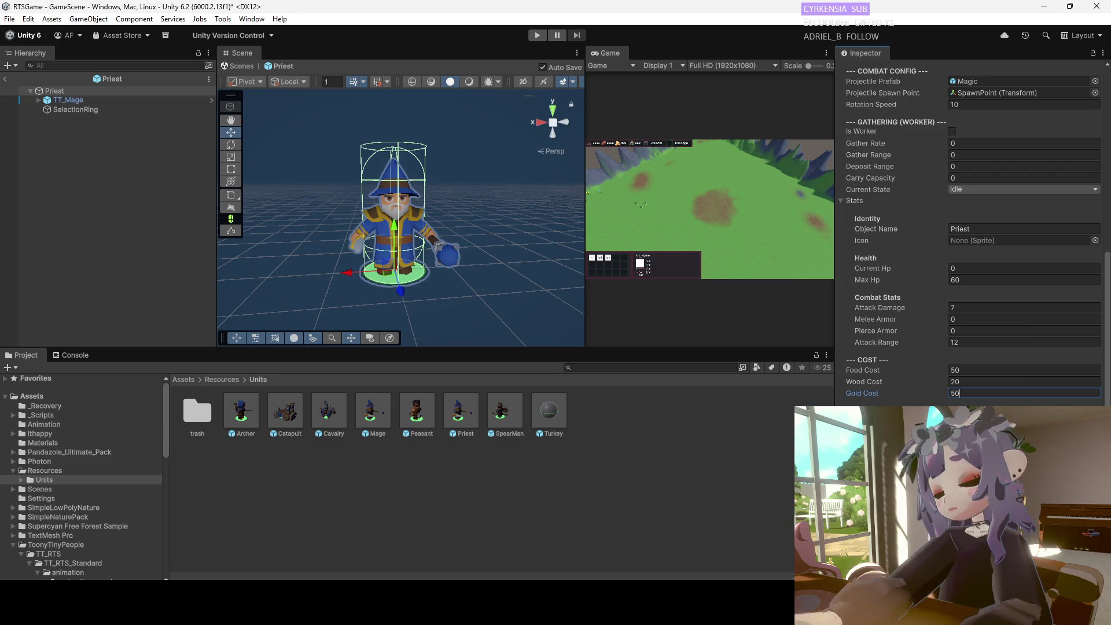
scroll(1011, 401, up, 4)
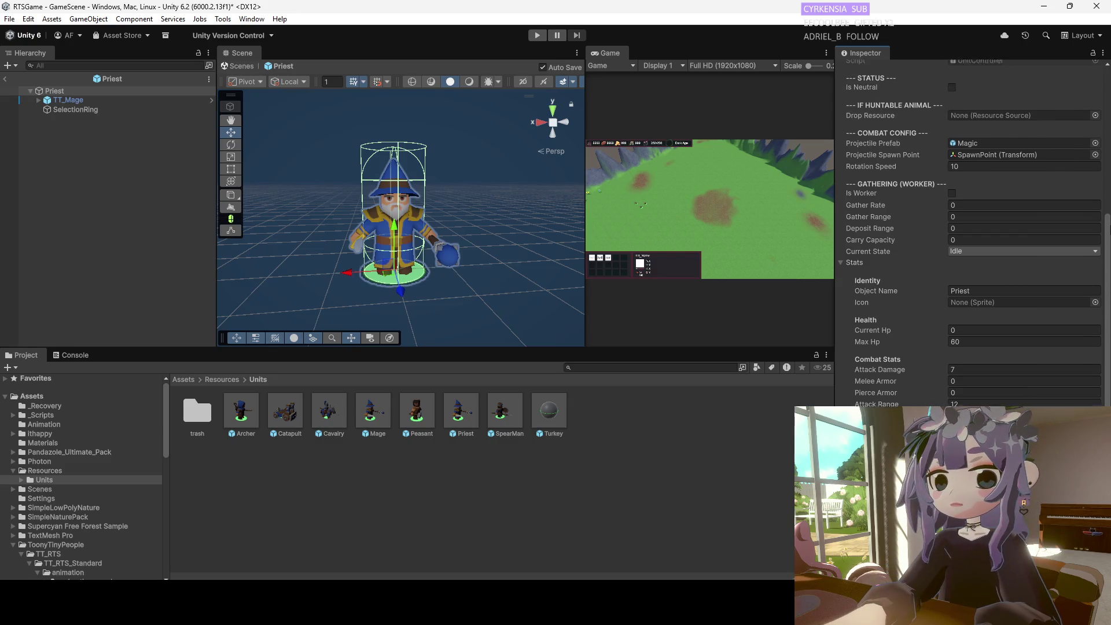
scroll(1110, 134, up, 1)
scroll(1110, 135, up, 1)
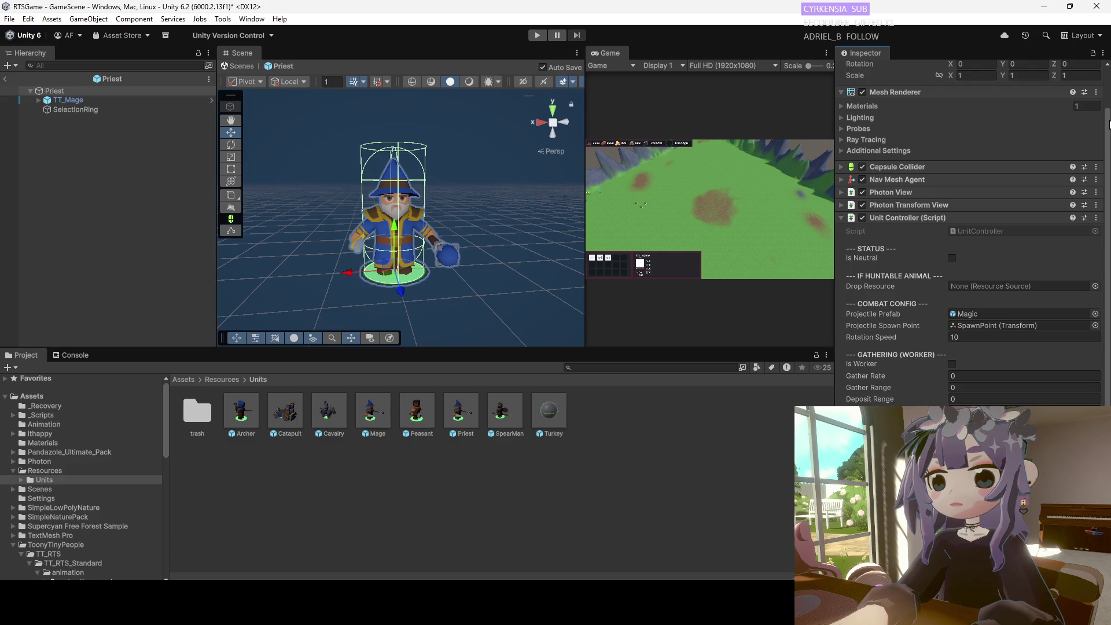
right_click(981, 315)
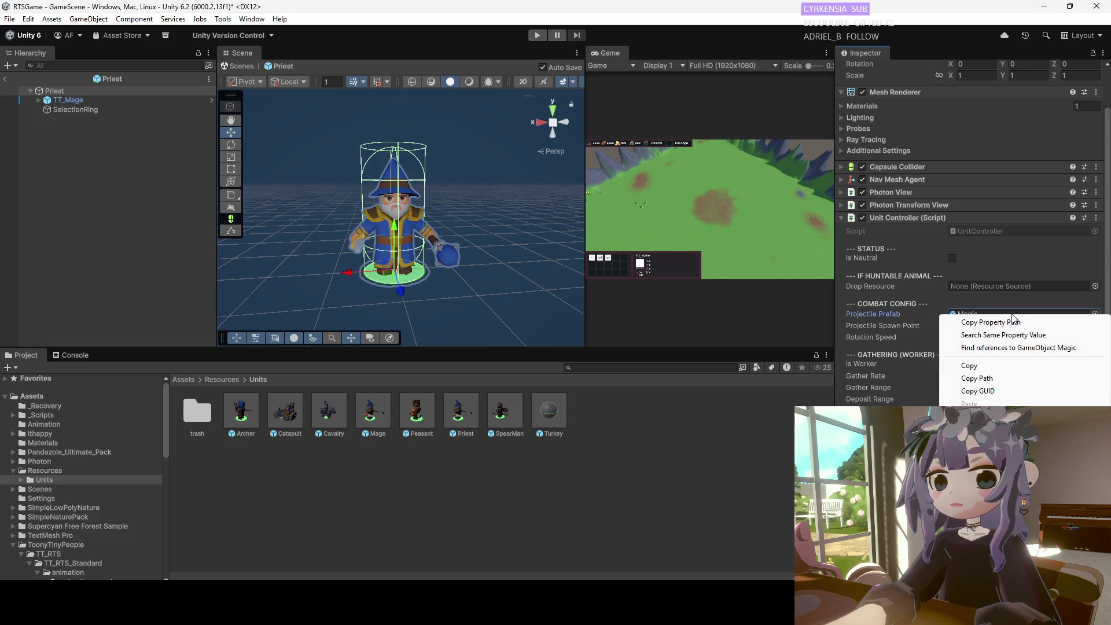
Clear the Unit Controller's Projectile Prefab and Projectile Spawn Point fields.
click(1075, 314)
click(1076, 314)
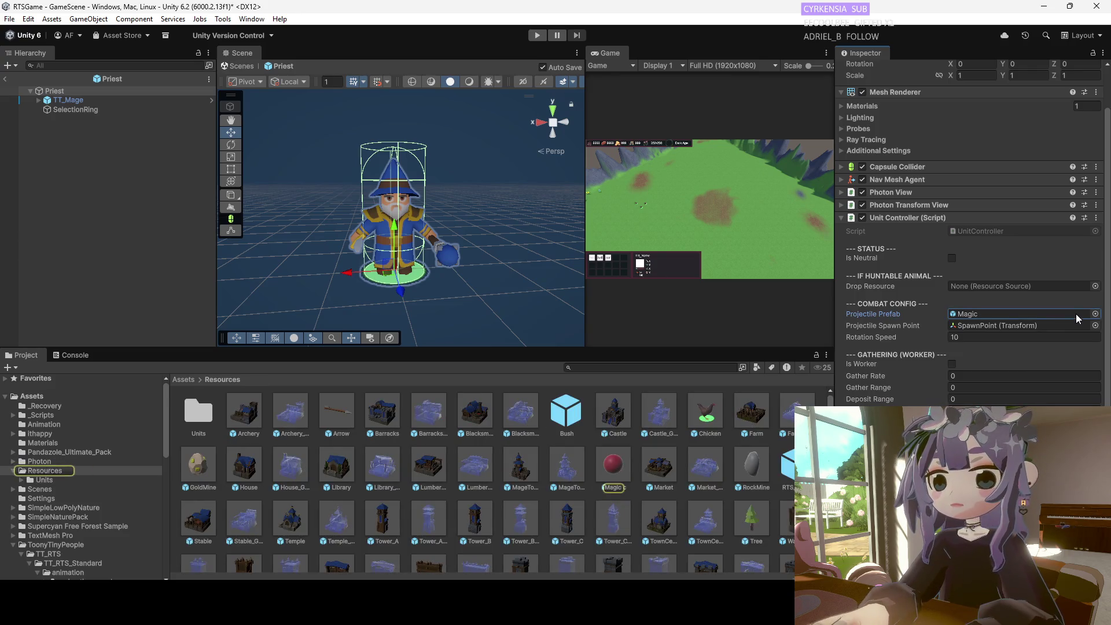
key(Delete)
click(1055, 323)
key(Delete)
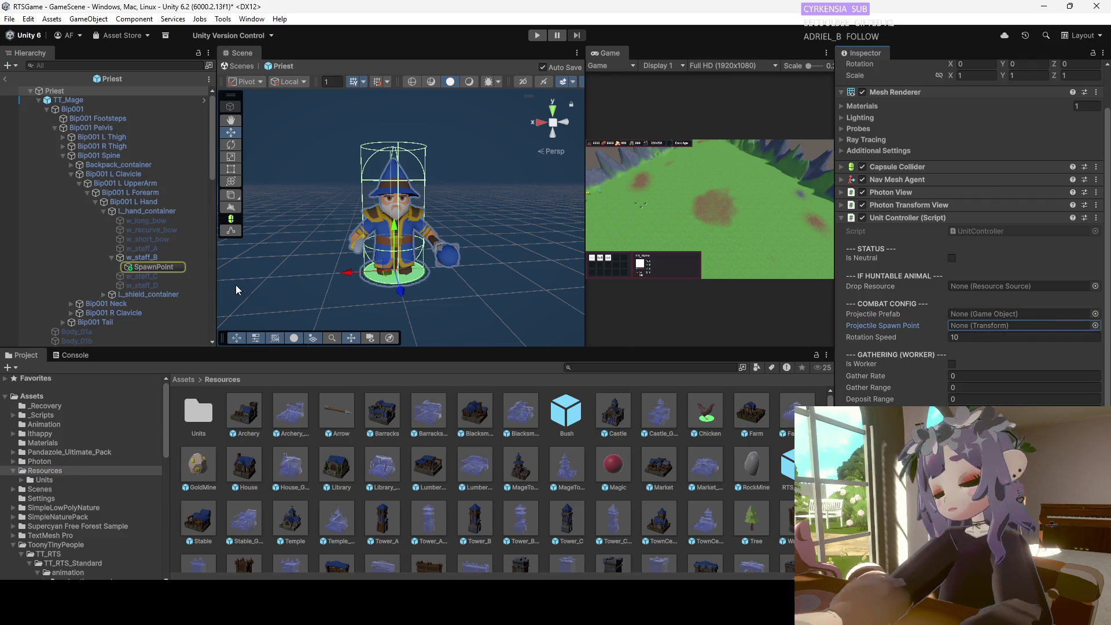
Delete the TT_Mage model from the Priest prefab's Hierarchy.
click(161, 265)
right_click(161, 265)
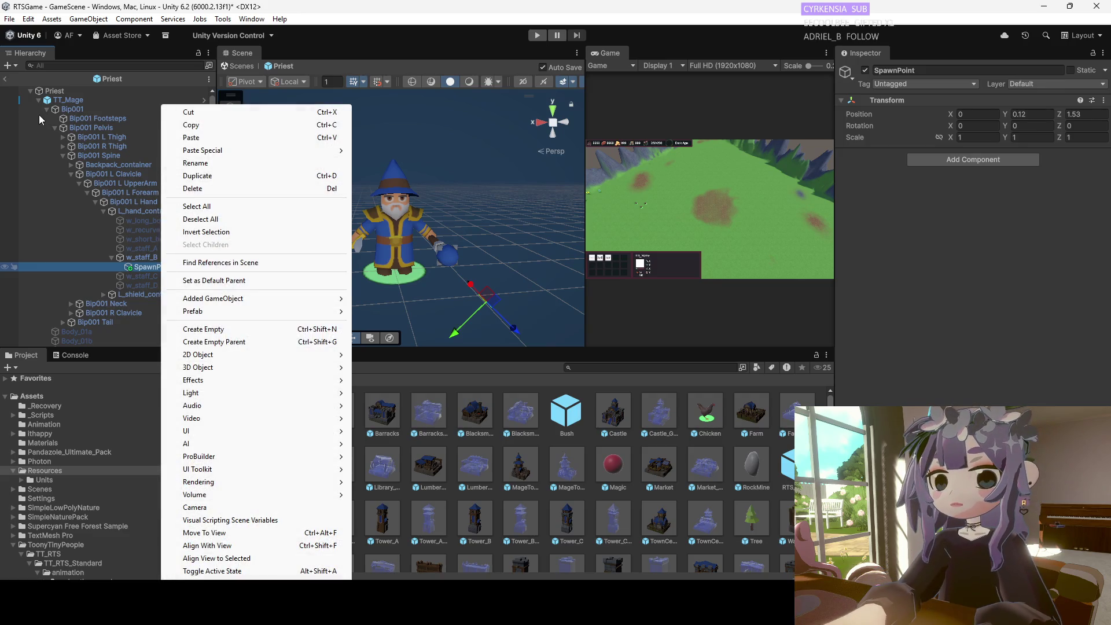
key(Escape)
right_click(63, 99)
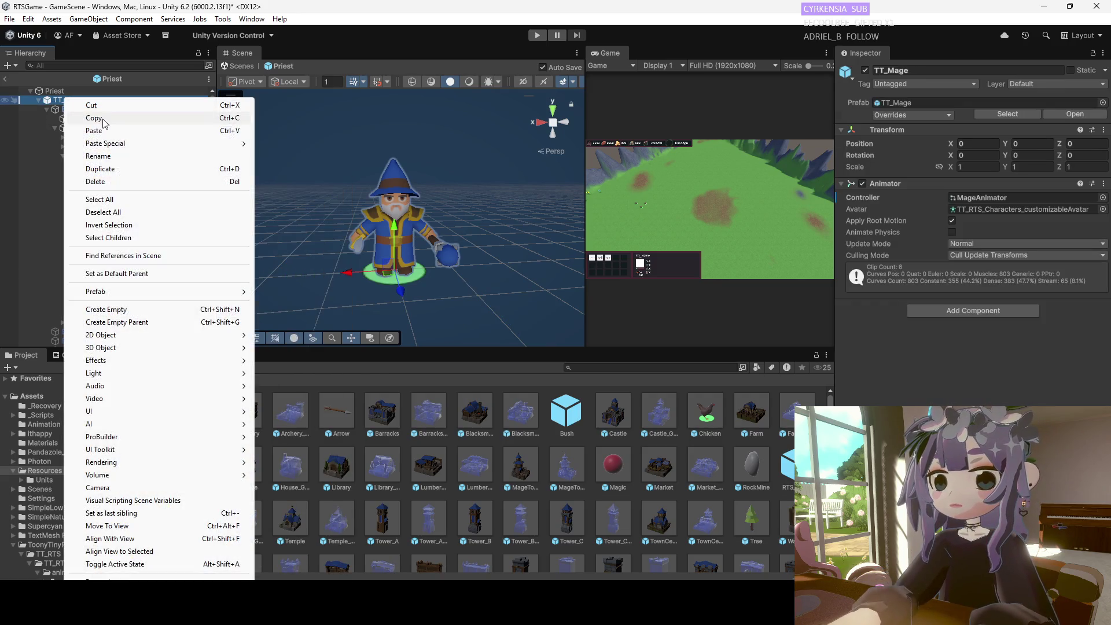
click(98, 181)
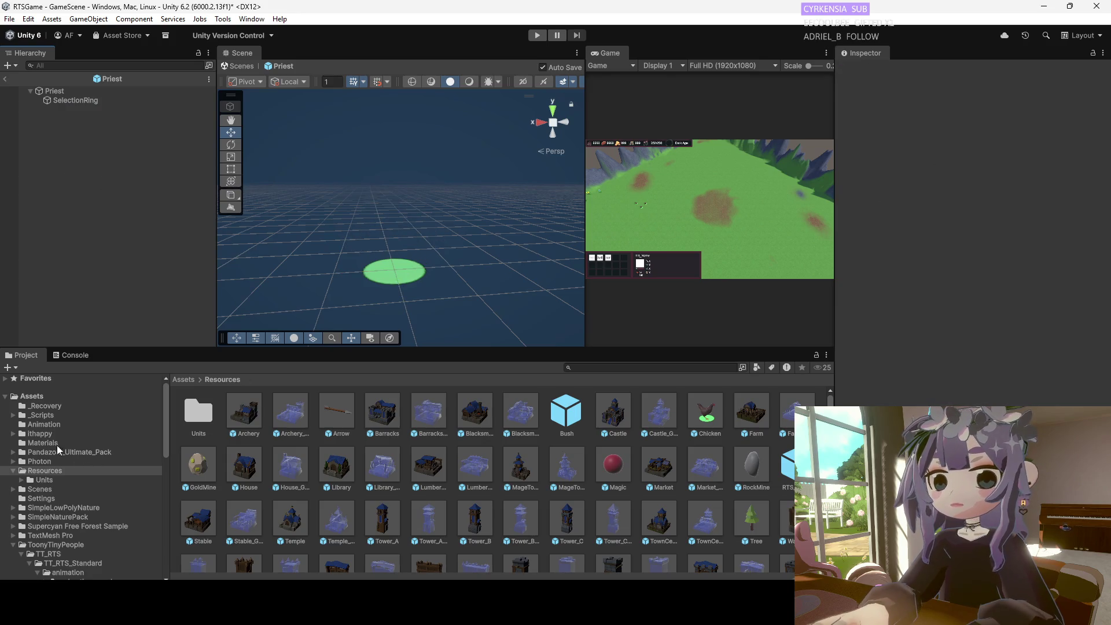
Open TT_RTS_Standard's prefabs folder and drag the TT_HighPriest model under Priest.
scroll(67, 523, down, 5)
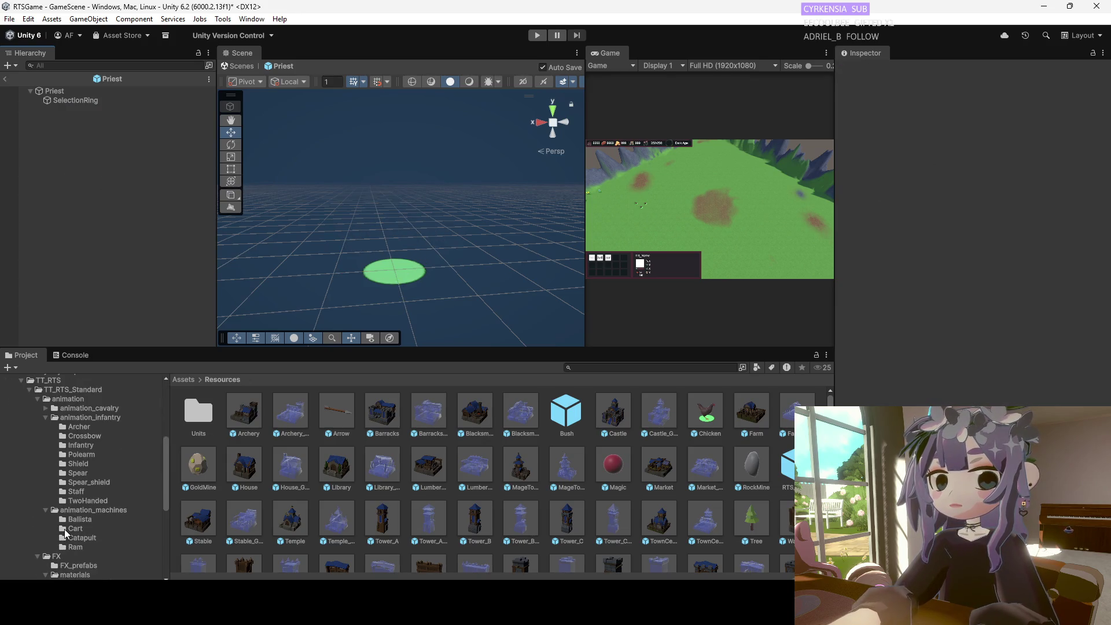
scroll(93, 509, down, 1)
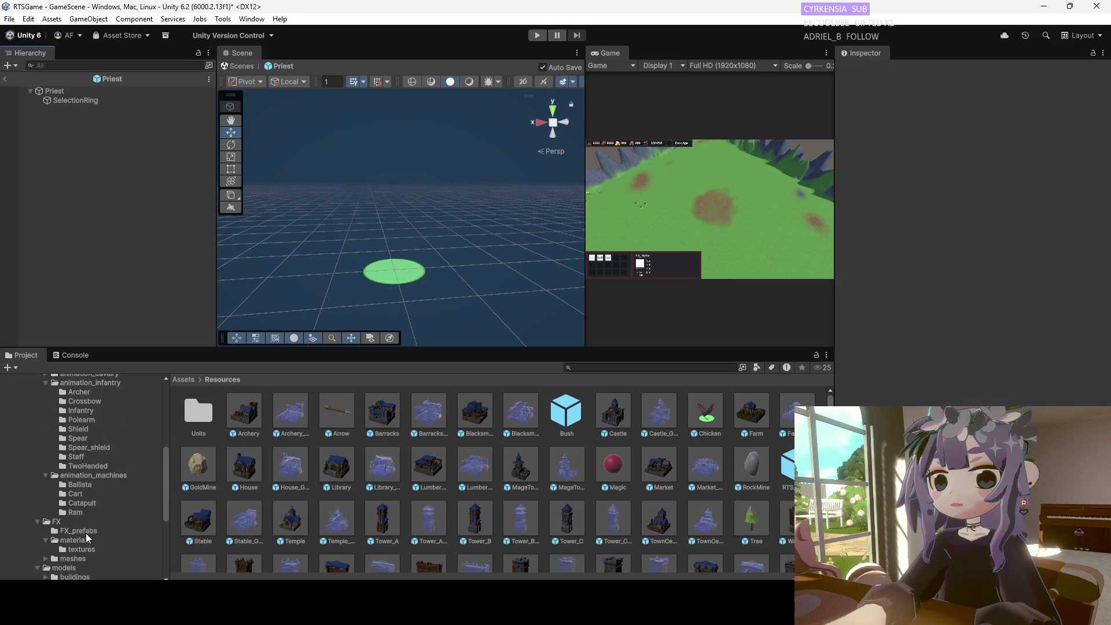
scroll(85, 533, up, 1)
scroll(86, 522, down, 5)
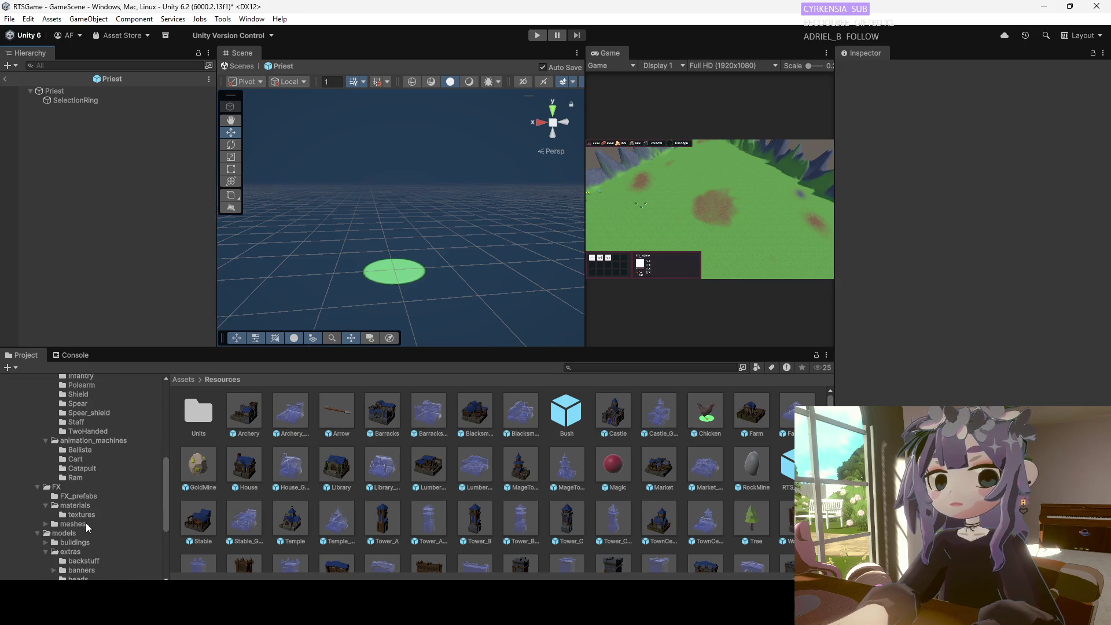
scroll(93, 523, down, 1)
scroll(95, 523, up, 2)
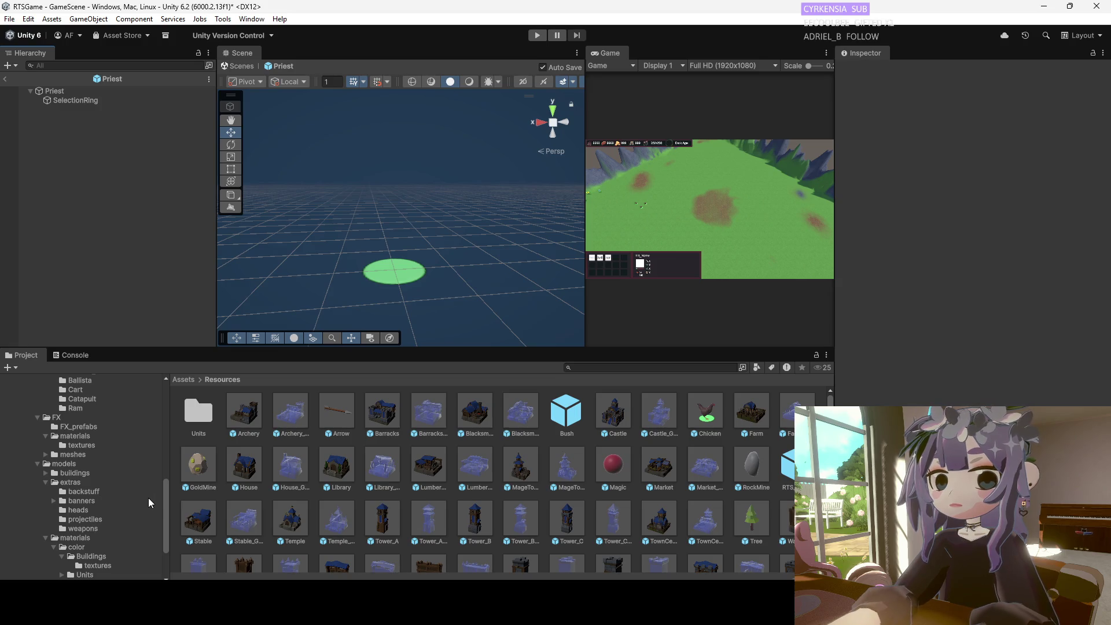
drag(167, 499, 173, 456)
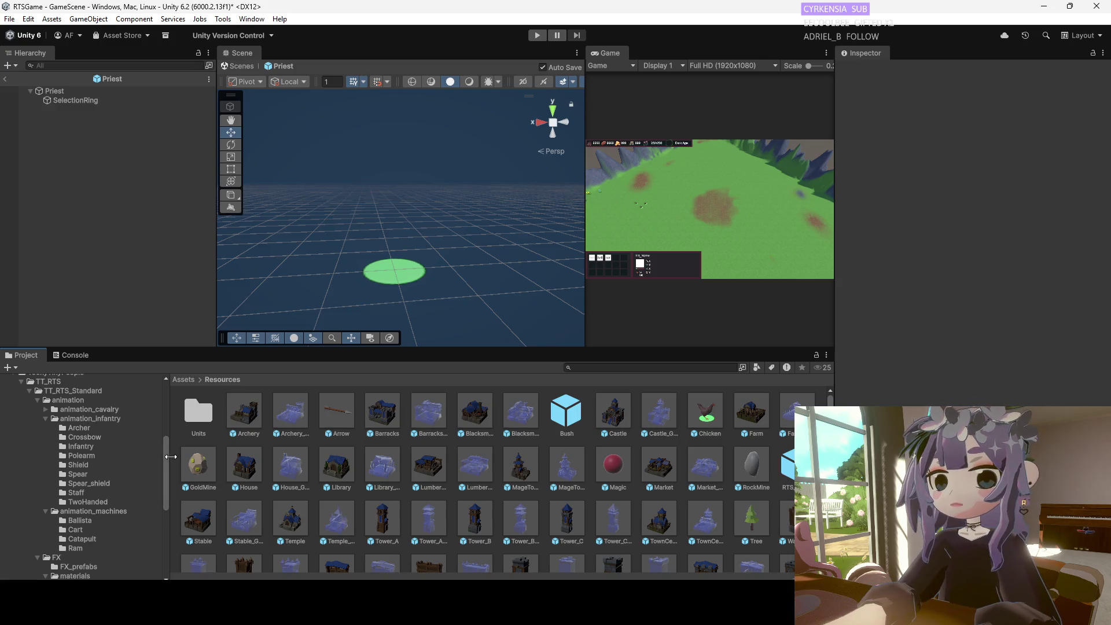
drag(166, 454, 161, 505)
scroll(161, 516, down, 1)
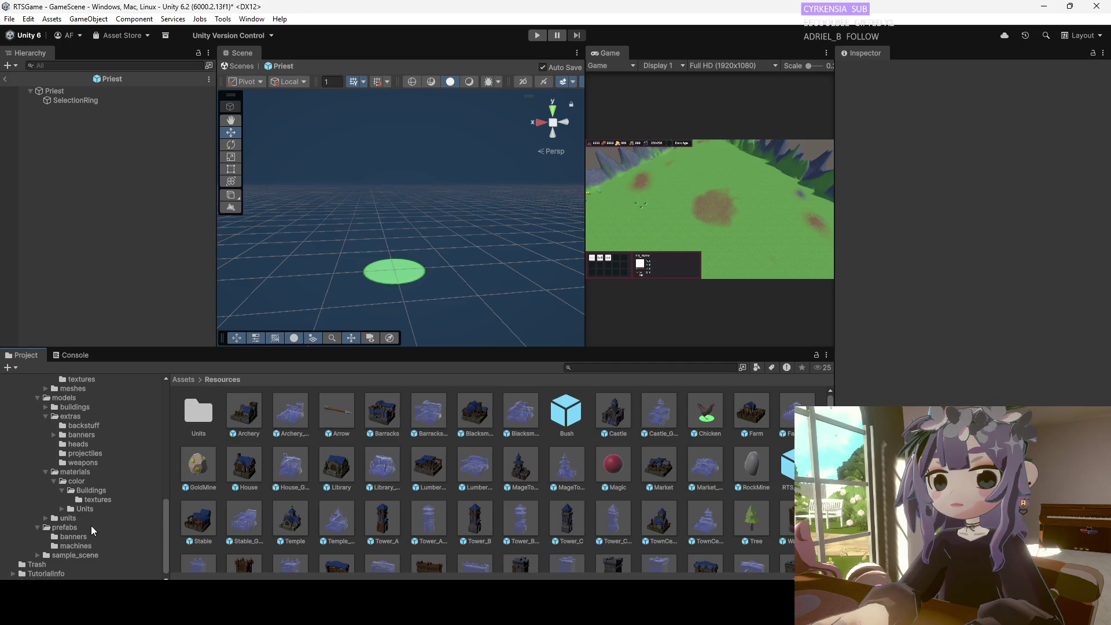
click(90, 526)
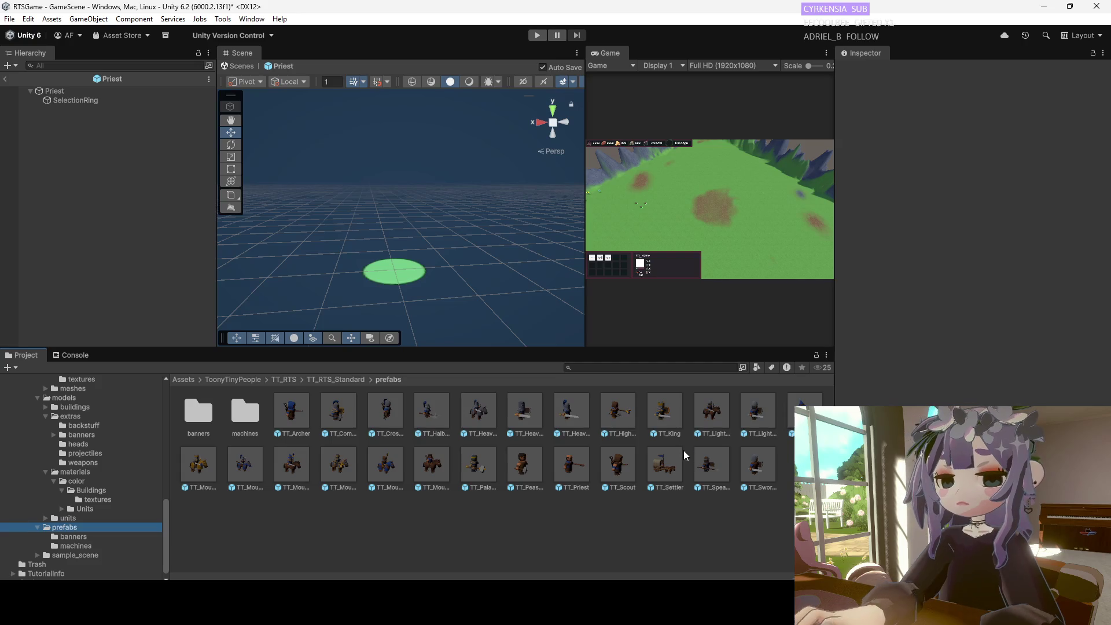
drag(618, 414, 87, 104)
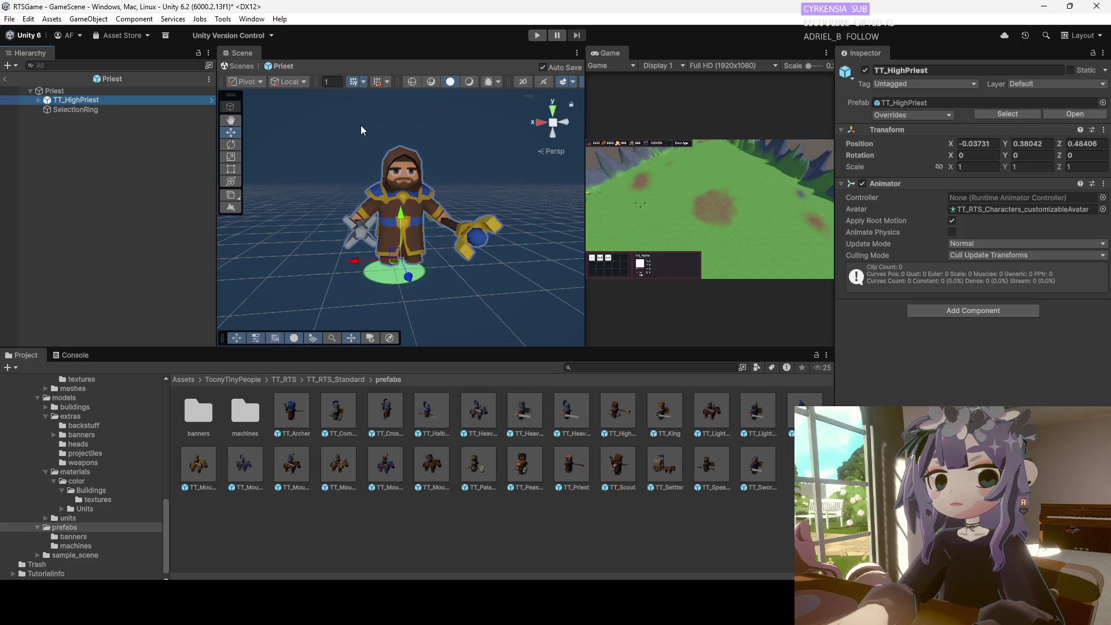
Set TT_HighPriest's Transform Position to 0, 0, 0.
click(984, 142)
text(0)
key(Tab)
text(0)
key(Tab)
text(0)
Review the Priest root's and TT_HighPriest's components in the Inspector.
click(54, 91)
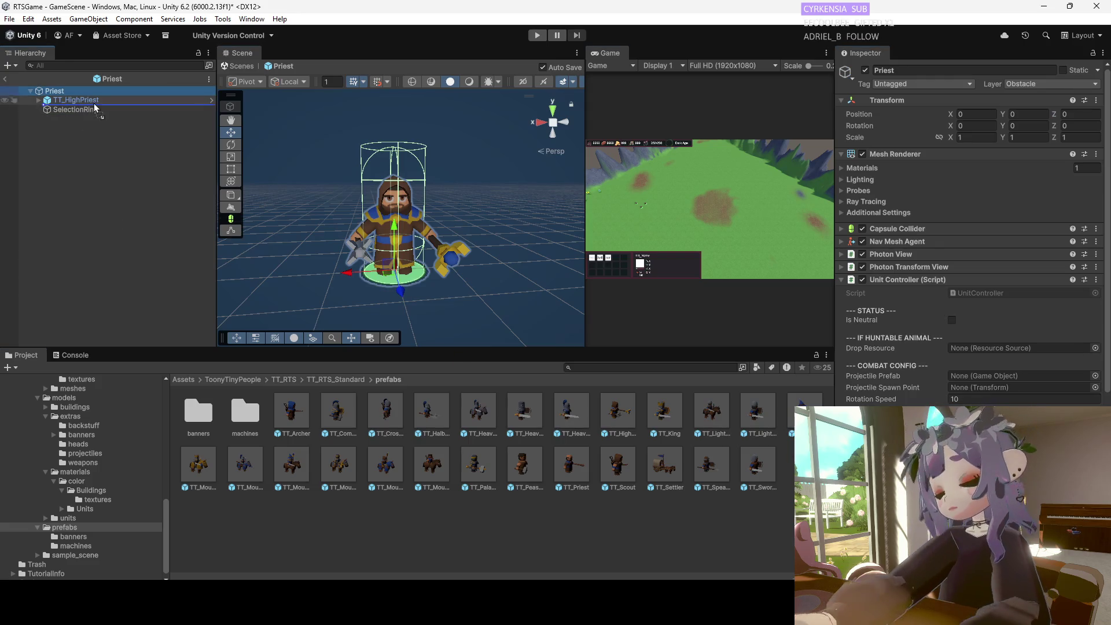
click(70, 100)
scroll(972, 231, down, 10)
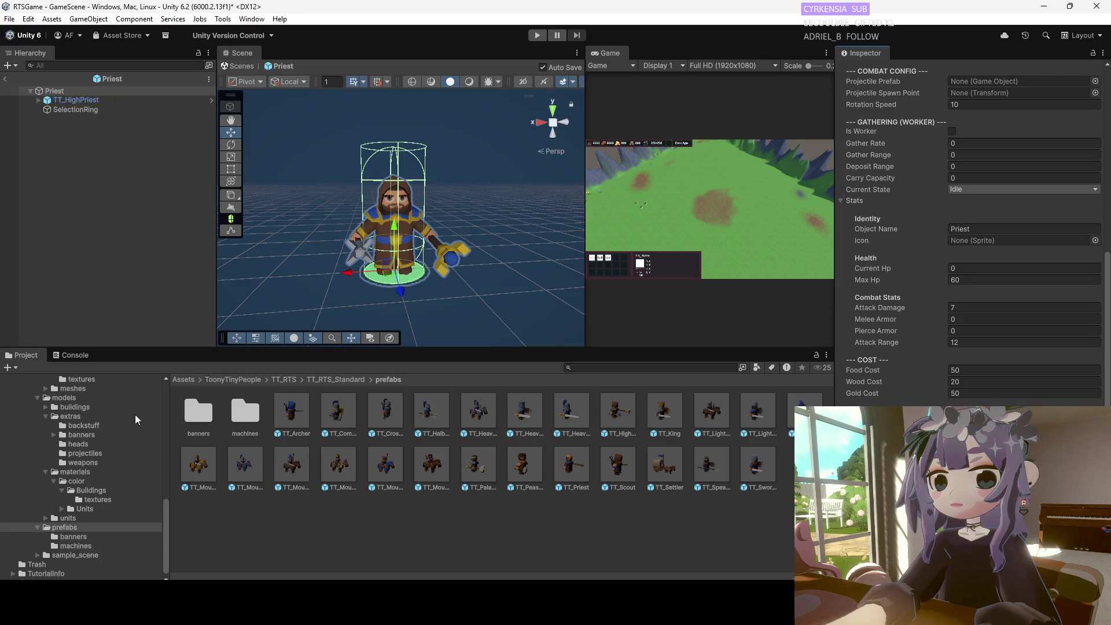
scroll(50, 425, up, 10)
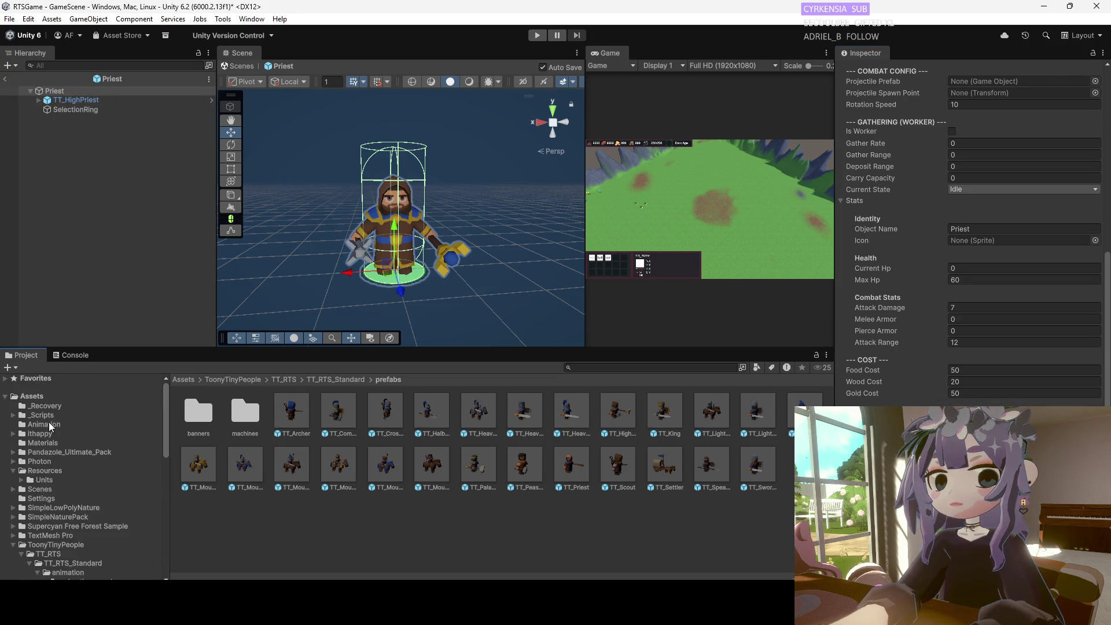
Browse the Archer, SpearMan and Peasant animator overrides in Assets/Animation, landing on MageAnimator.
click(50, 425)
click(200, 416)
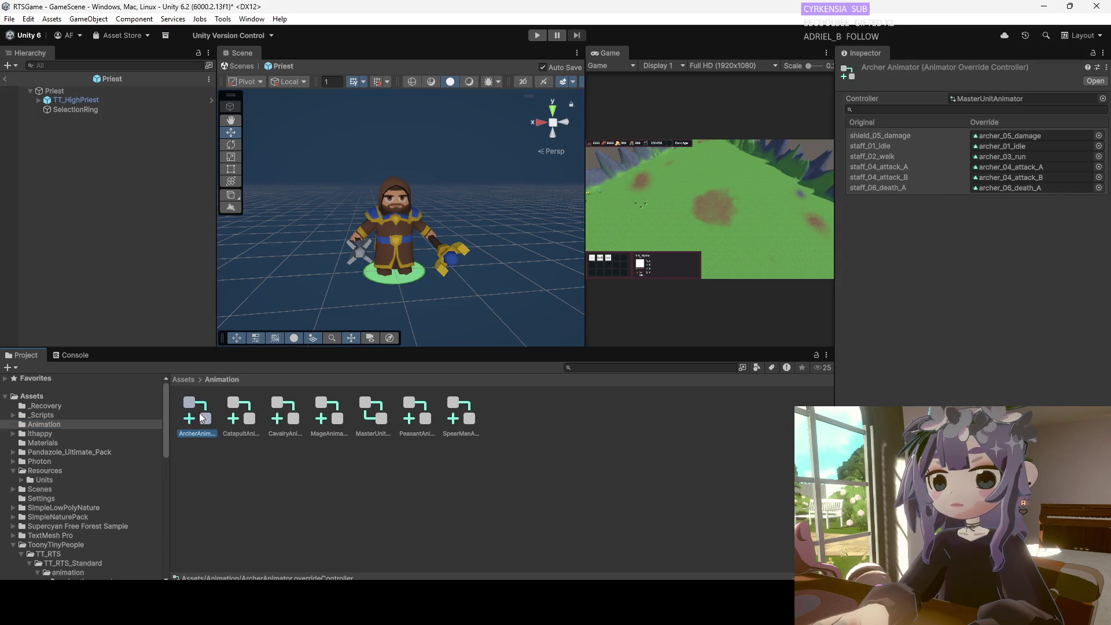
click(458, 414)
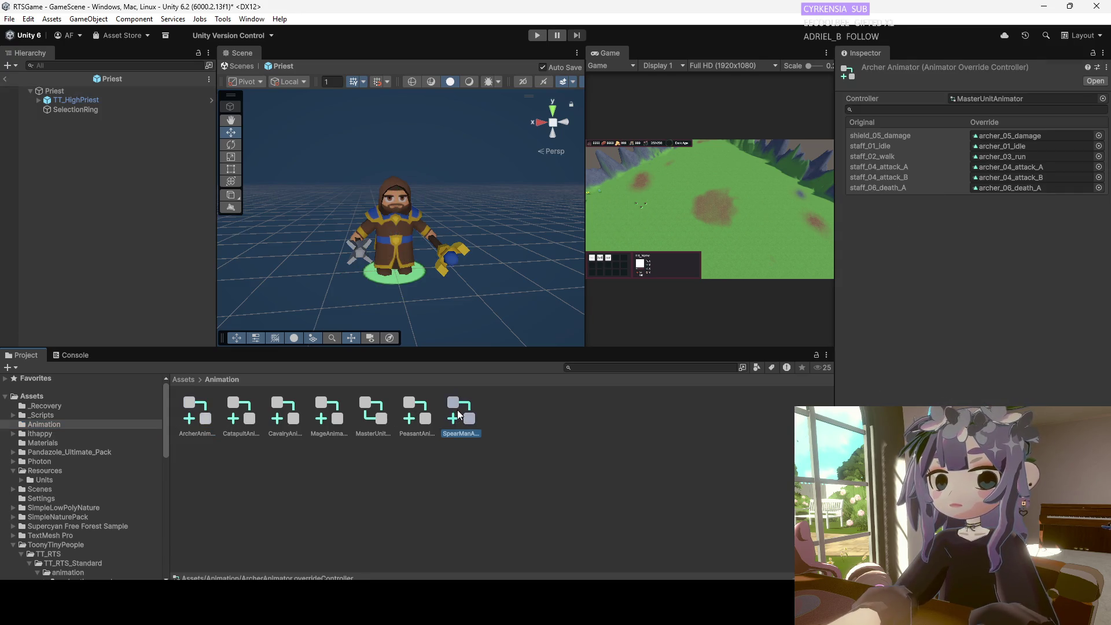
key(Home)
key(End)
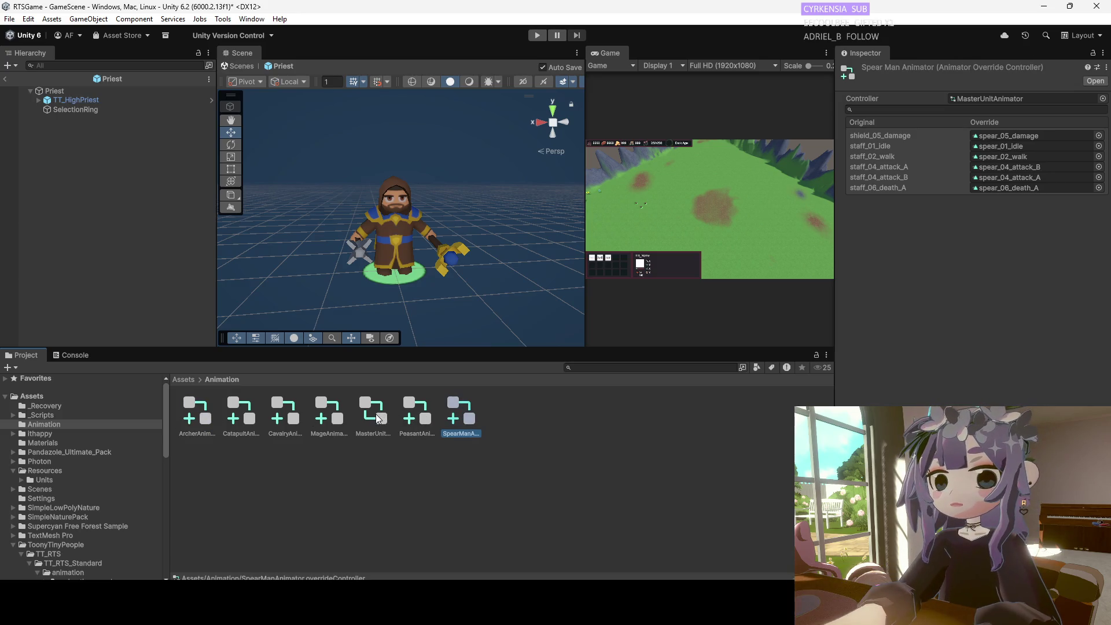
click(413, 414)
key(Left)
key(Left)
Duplicate MageAnimator and rename the copy PriestAnimator.
key(ctrl+d)
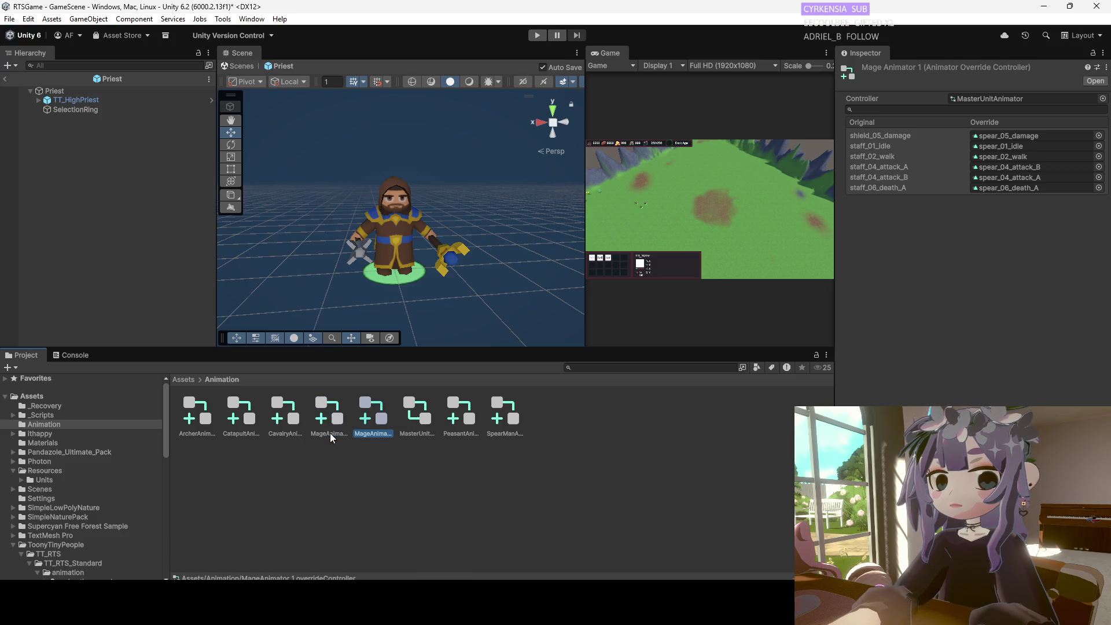
right_click(367, 431)
click(400, 192)
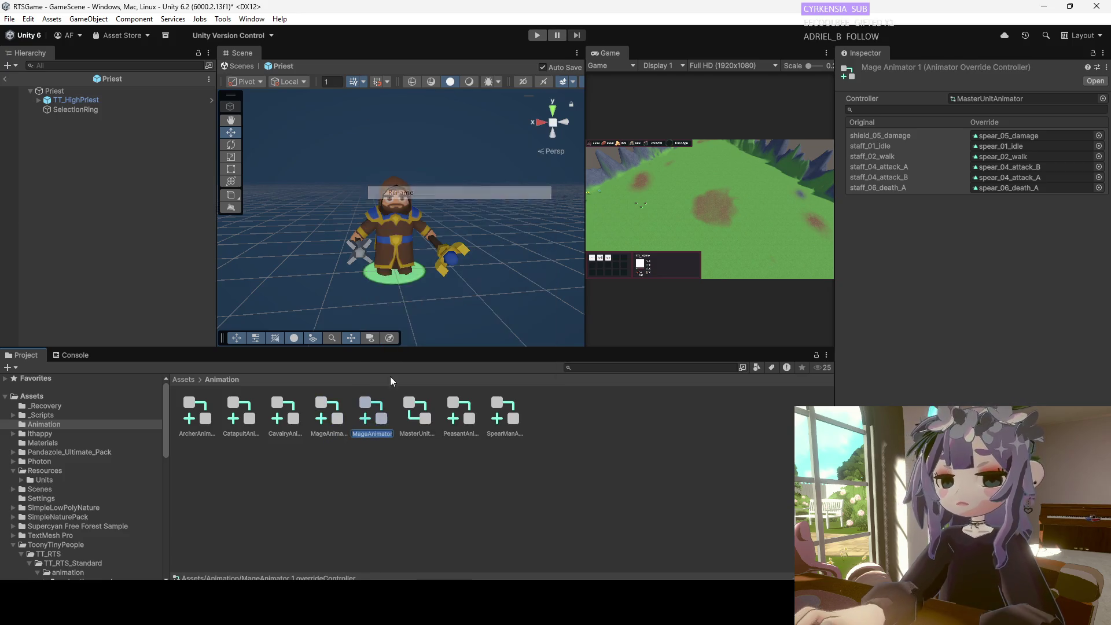
text(Priest)
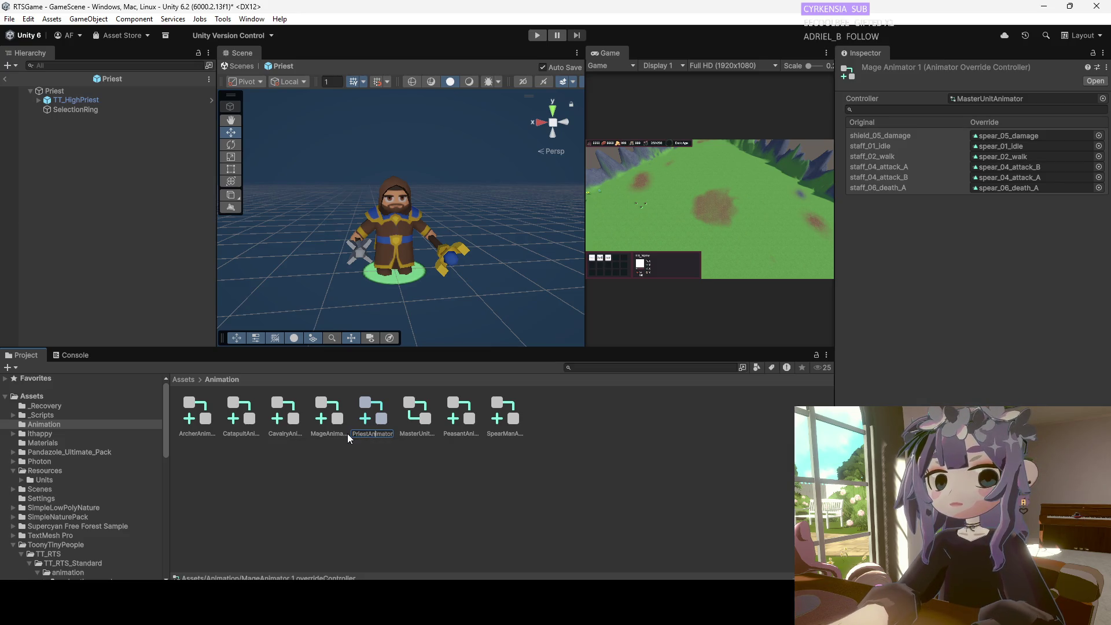
key(Return)
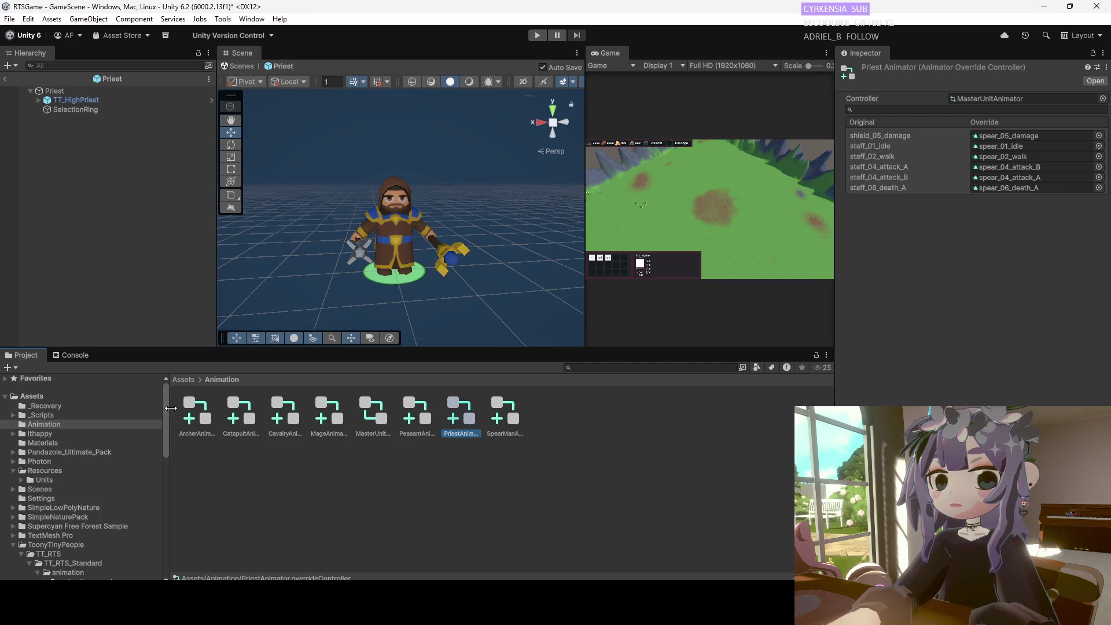
click(81, 102)
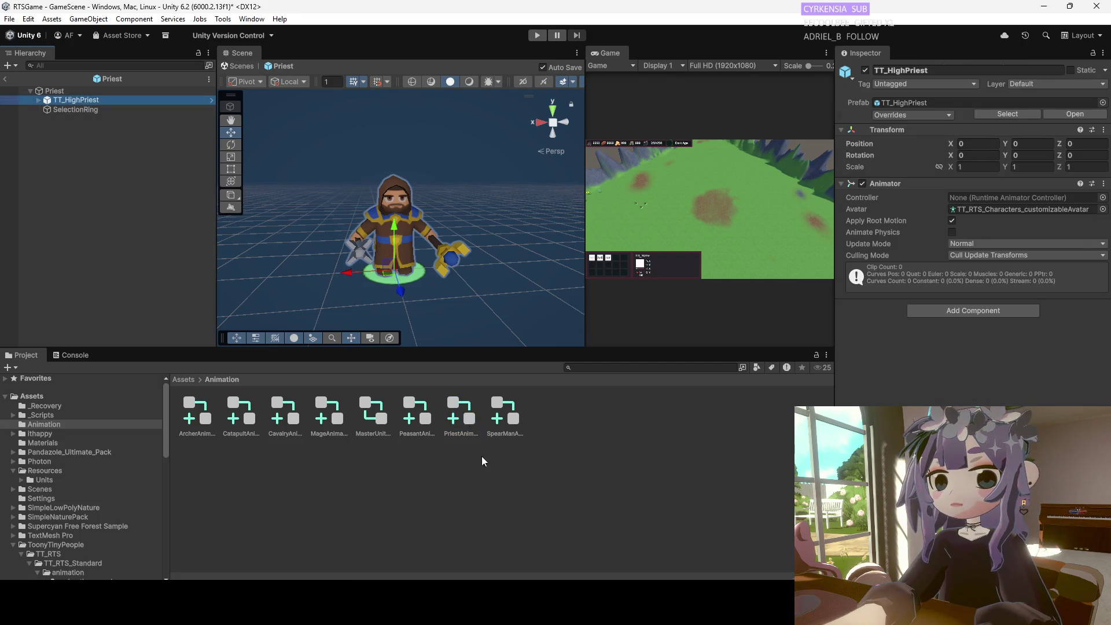
Assign PriestAnimator to TT_HighPriest's Animator Controller field, then select the Priest root.
drag(954, 245, 974, 204)
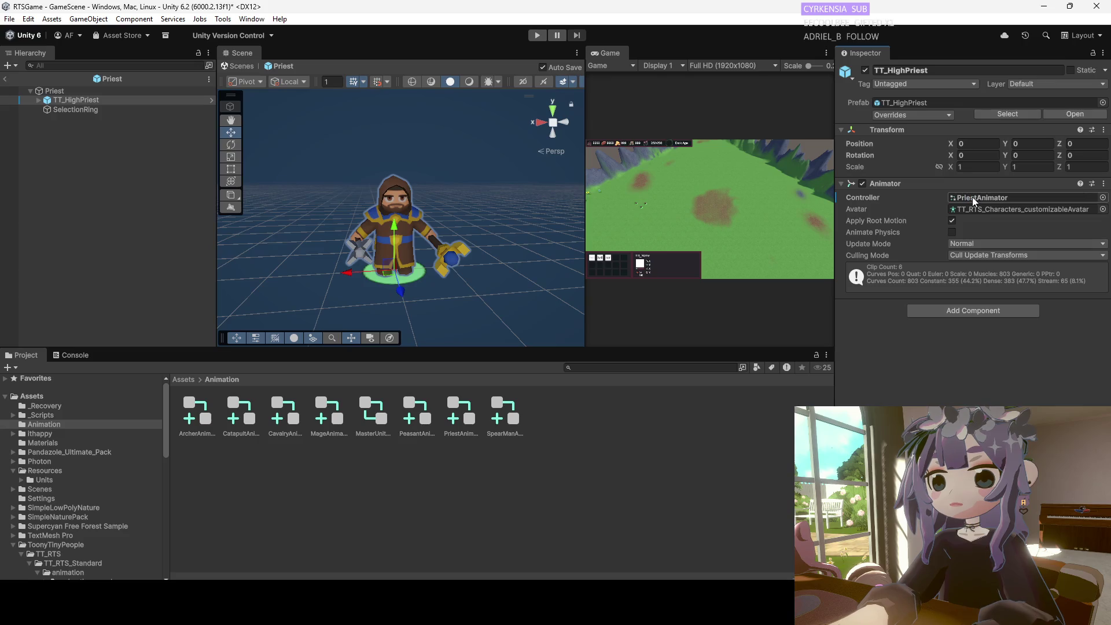
click(427, 474)
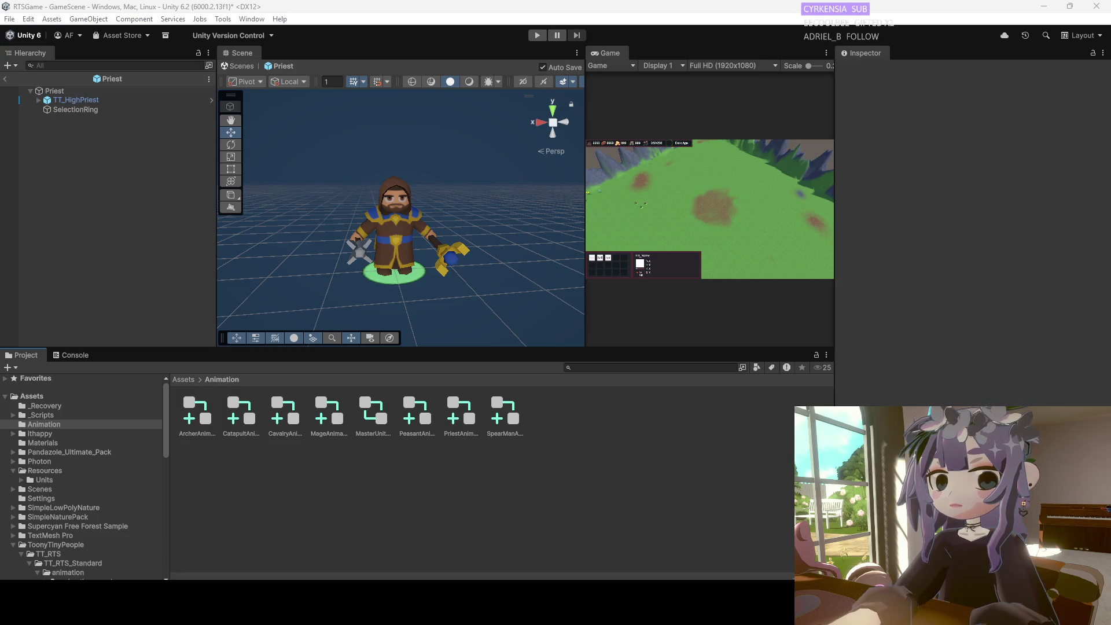
click(86, 92)
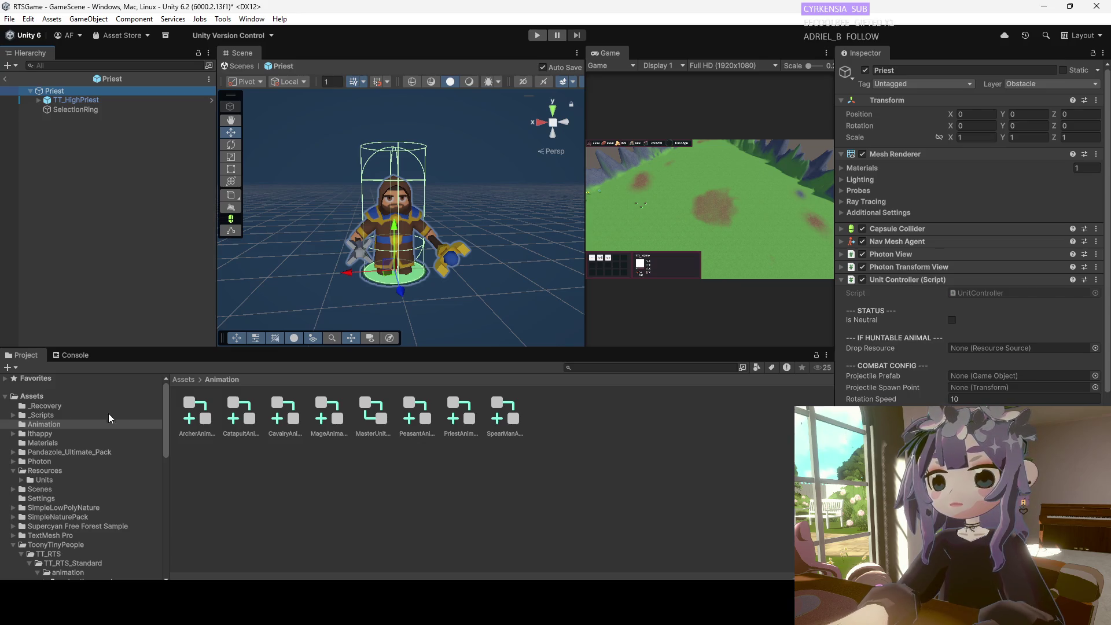
Collapse the ToonyTinyPeople folder in the Project window's asset tree.
click(164, 433)
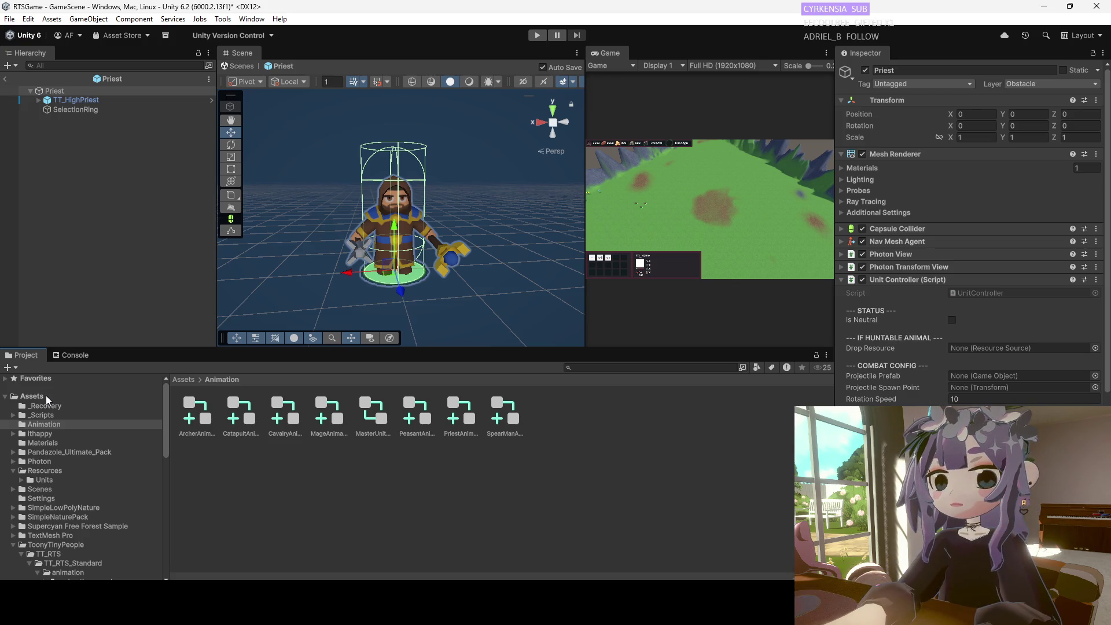
scroll(168, 407, down, 1)
scroll(168, 411, up, 1)
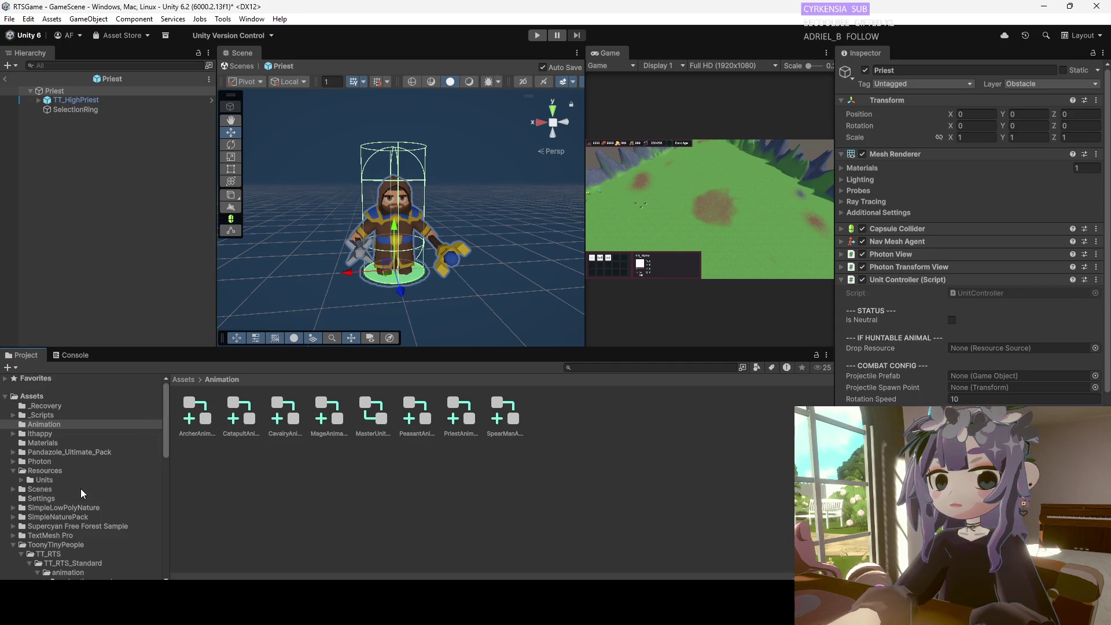
click(14, 545)
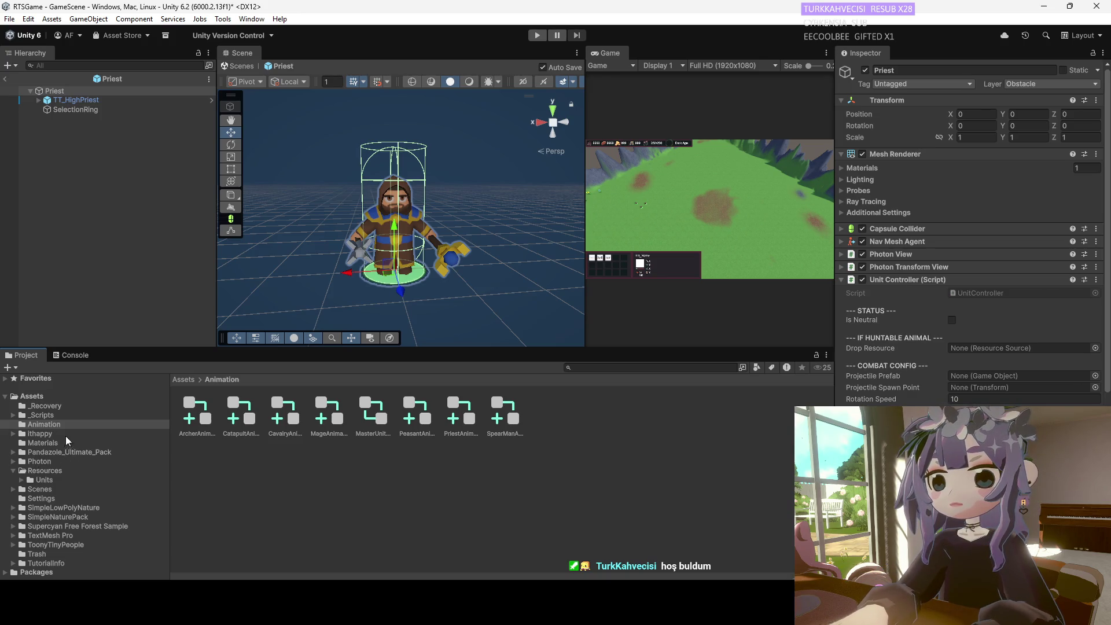
Show the Assets/Resources building and unit prefabs, then switch over to Aseprite.
click(49, 398)
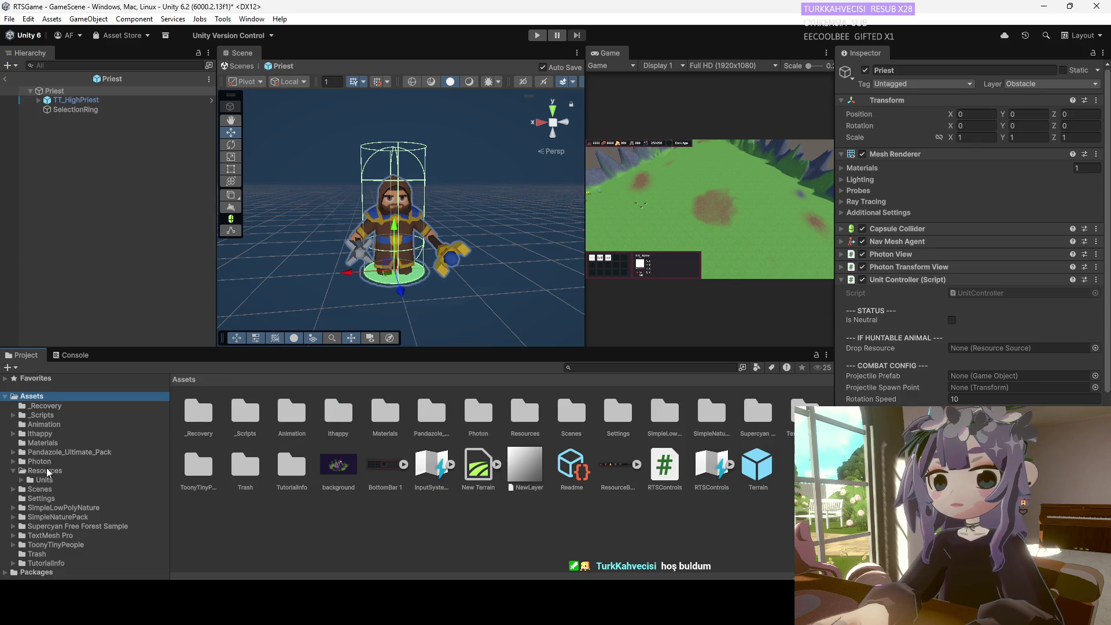
click(46, 471)
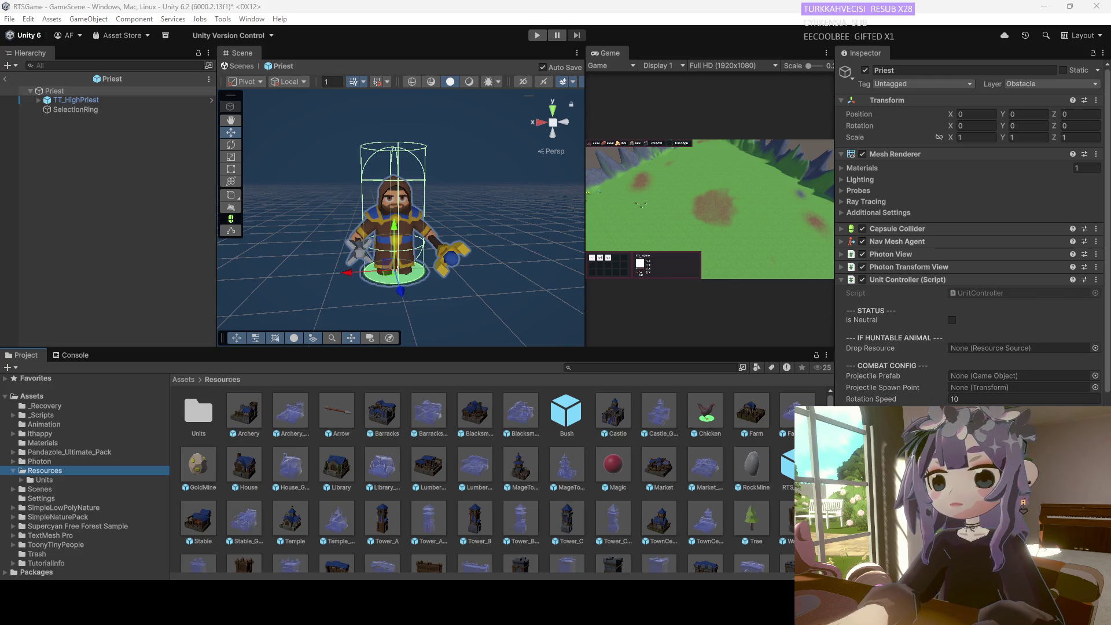
mouse_move(685, 602)
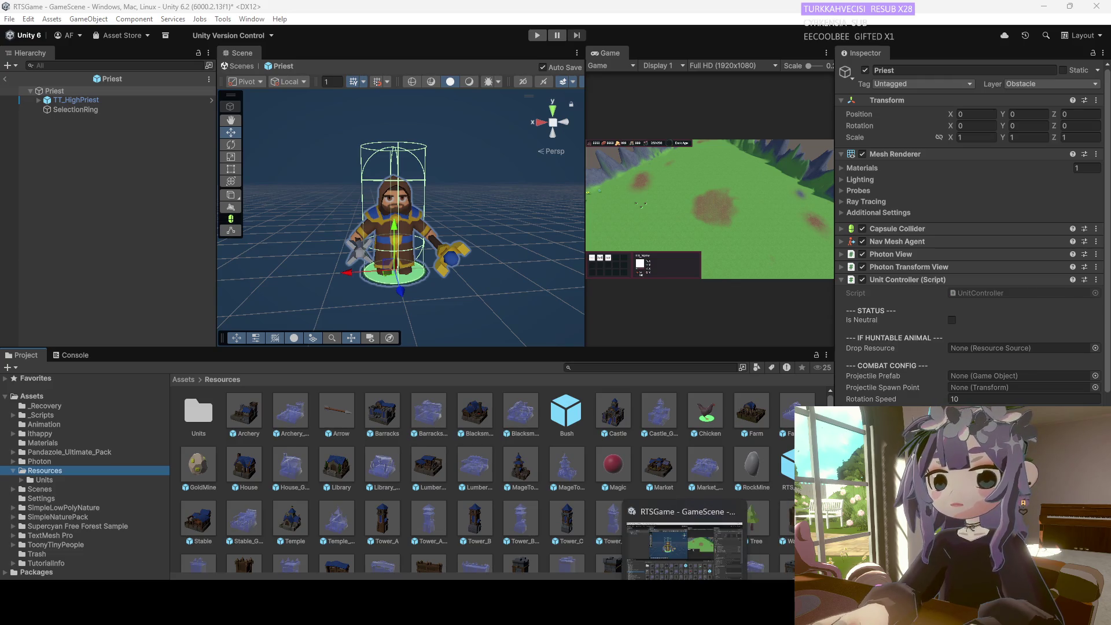
key(alt+Tab)
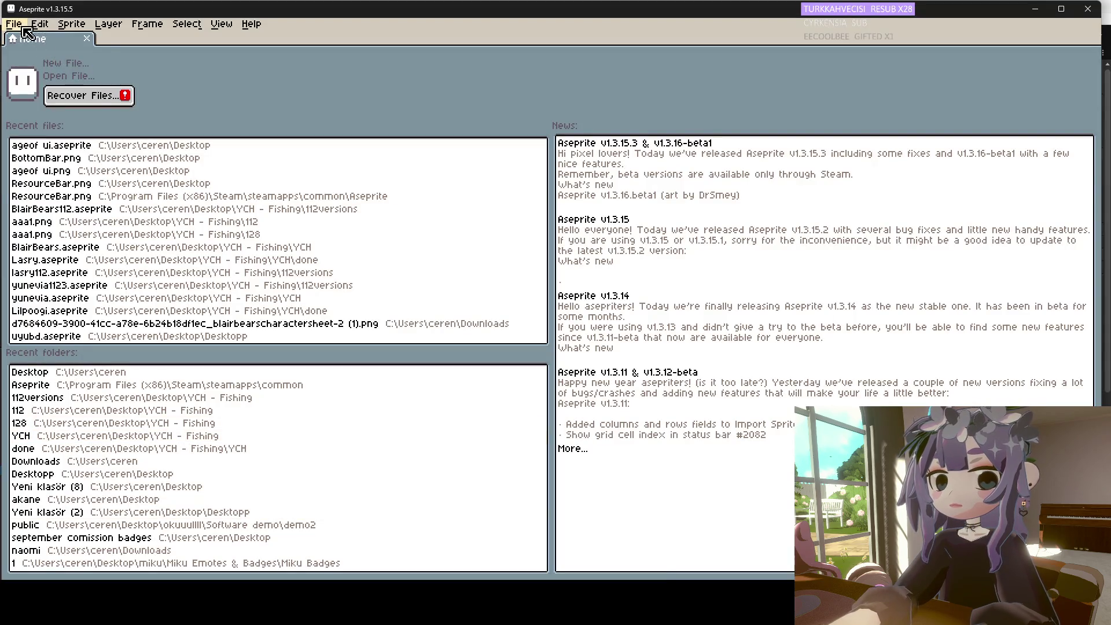
Abandon a new sprite and open ageof ui.aseprite from the Recent files list instead.
click(13, 24)
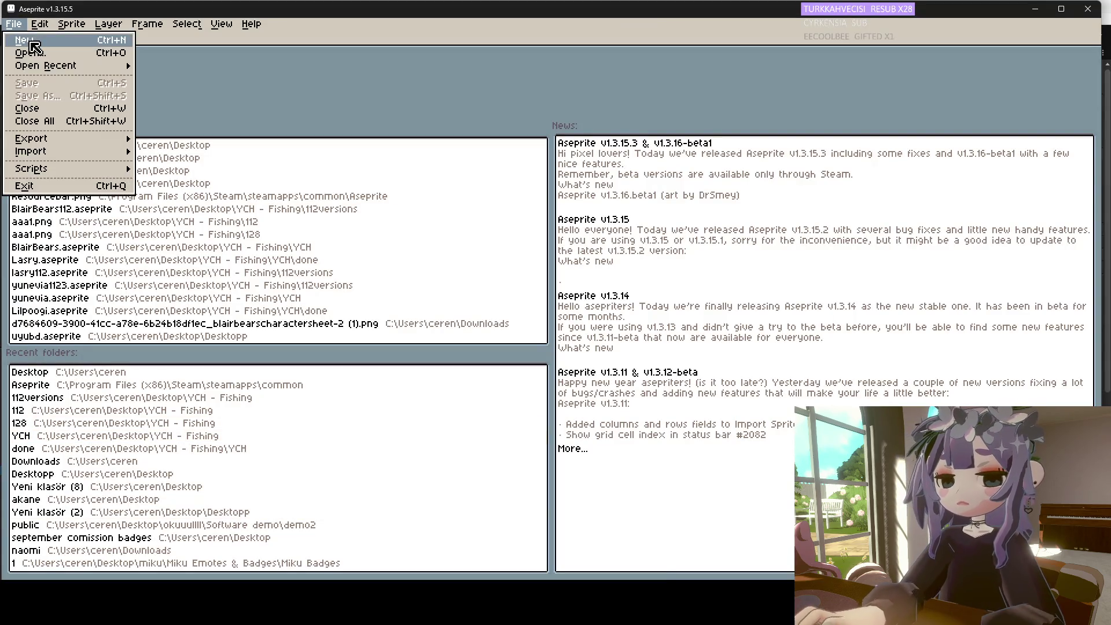
click(32, 42)
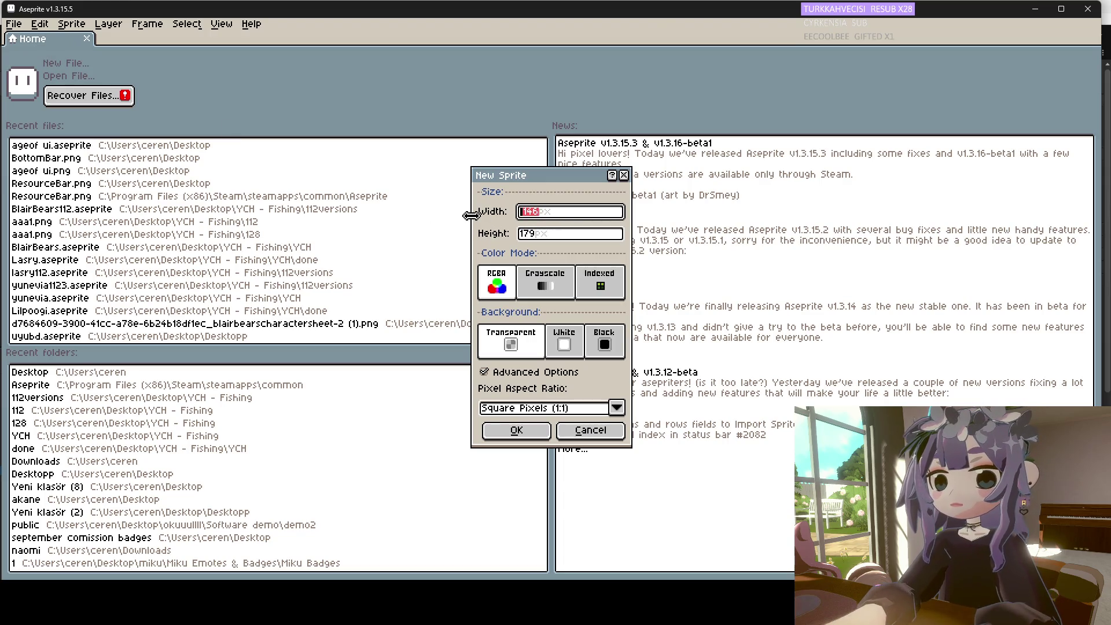
text(192)
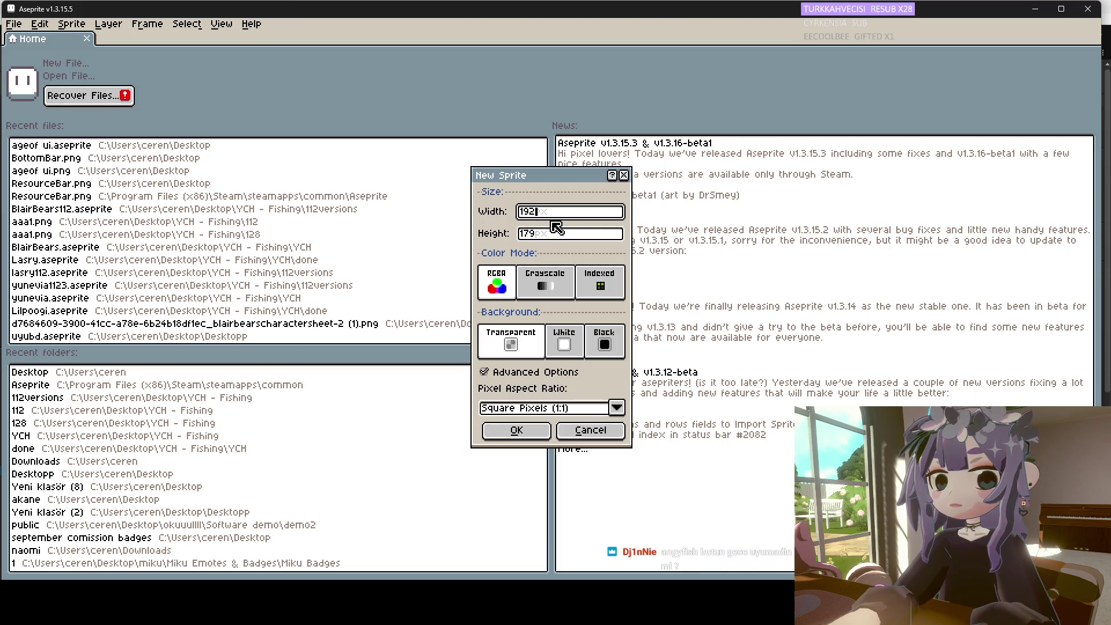
click(625, 176)
click(92, 146)
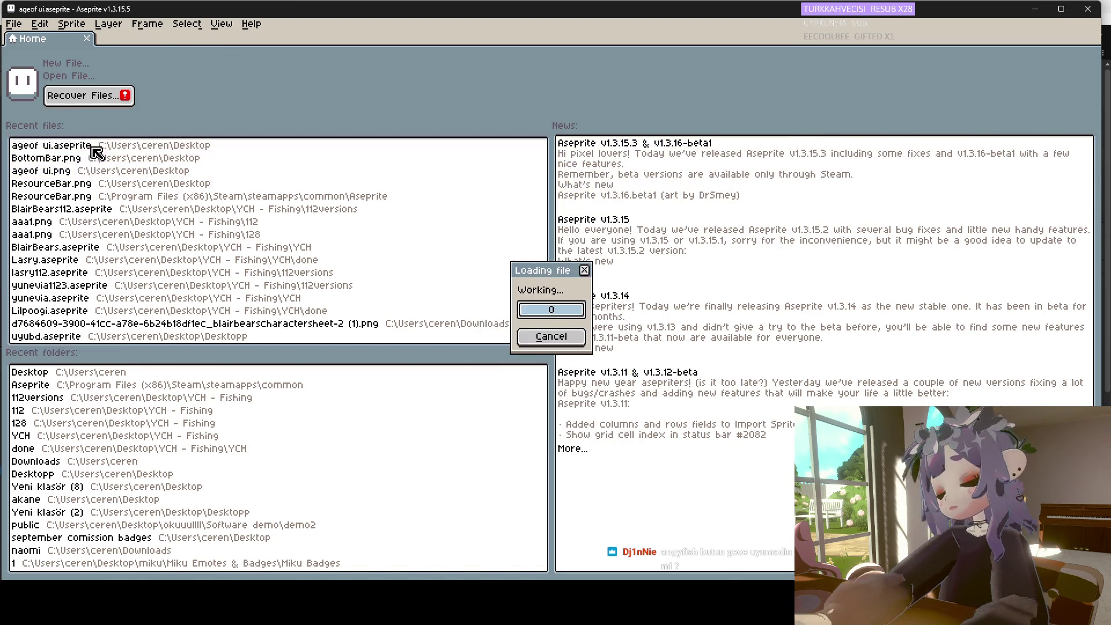
scroll(476, 328, up, 1)
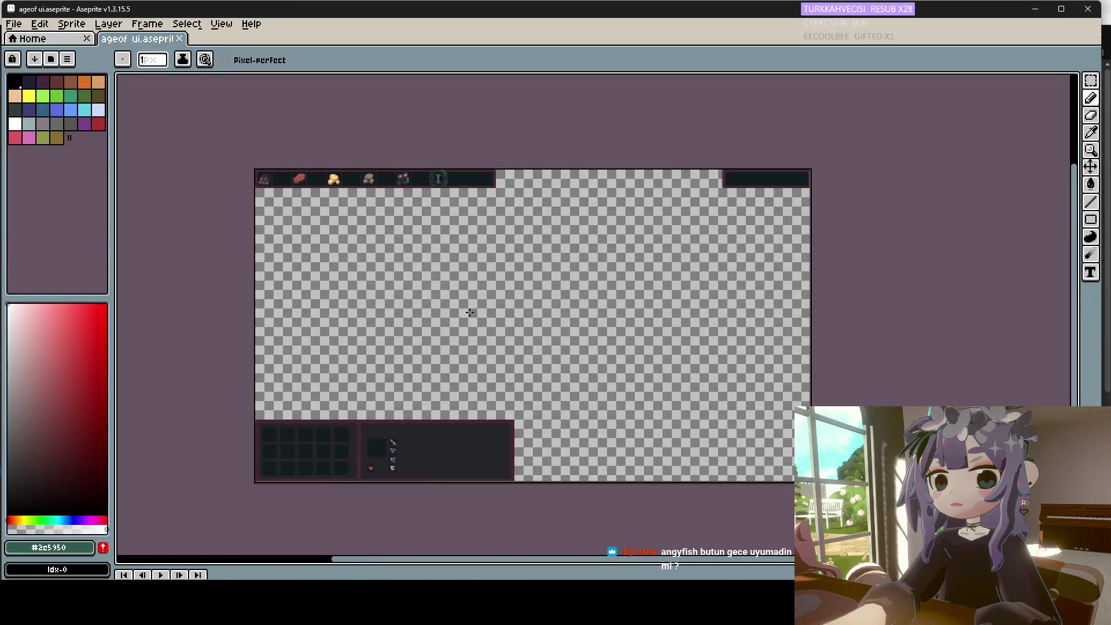
Briefly open the exported ageof ui.png from the Home page, then close it.
scroll(460, 303, up, 3)
scroll(457, 302, down, 1)
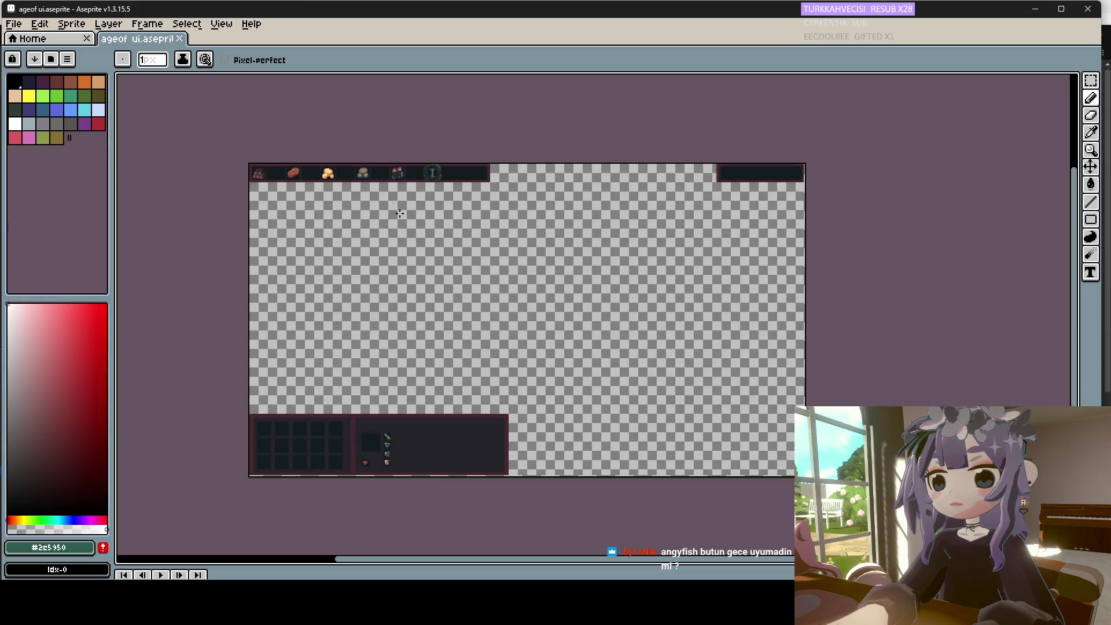
scroll(324, 158, up, 1)
scroll(293, 113, down, 1)
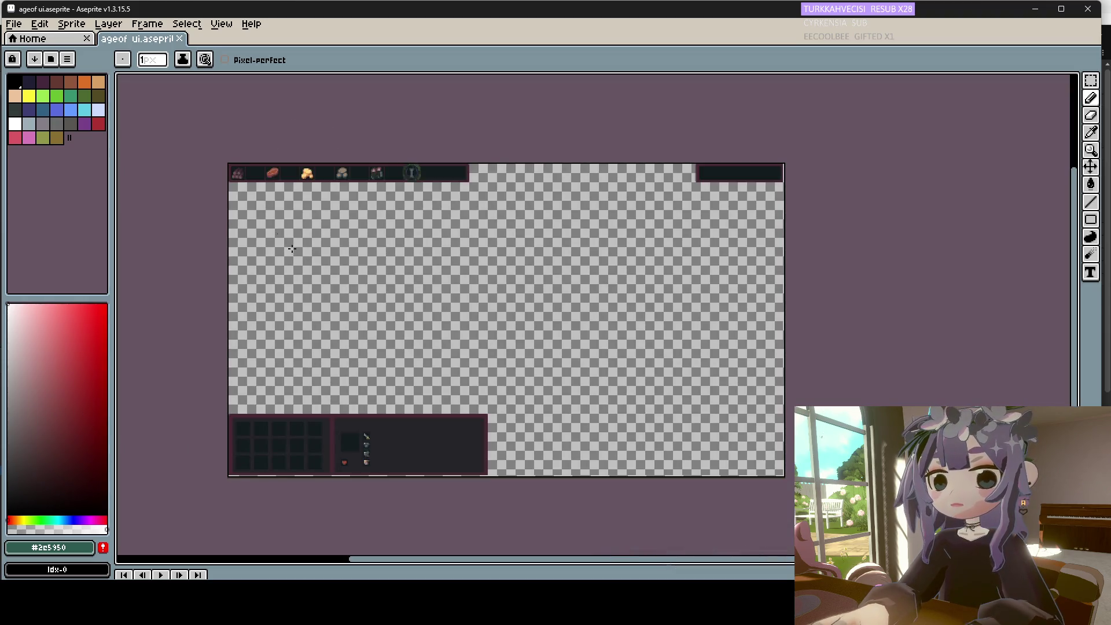
scroll(292, 136, up, 1)
scroll(283, 150, down, 1)
scroll(346, 375, up, 1)
scroll(346, 375, down, 1)
scroll(275, 193, up, 1)
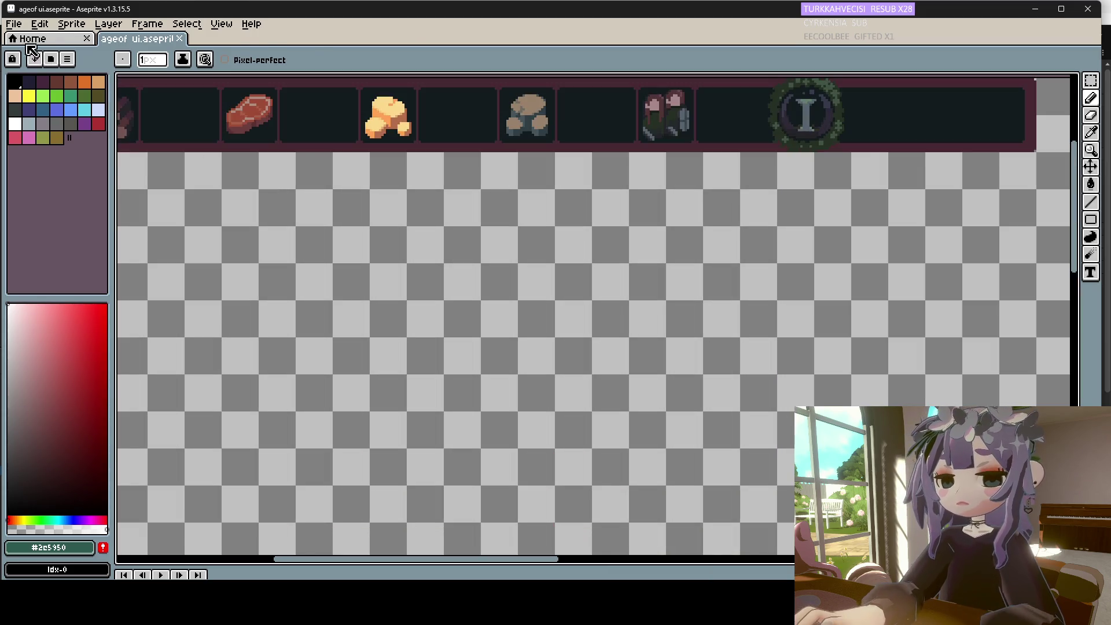
click(30, 39)
click(55, 171)
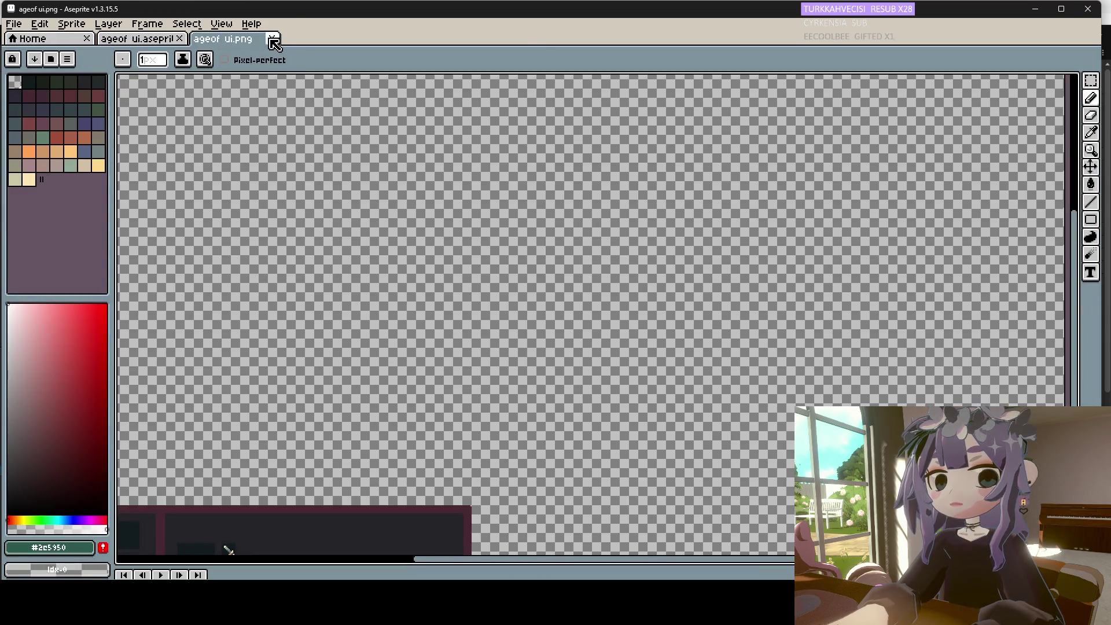
click(271, 39)
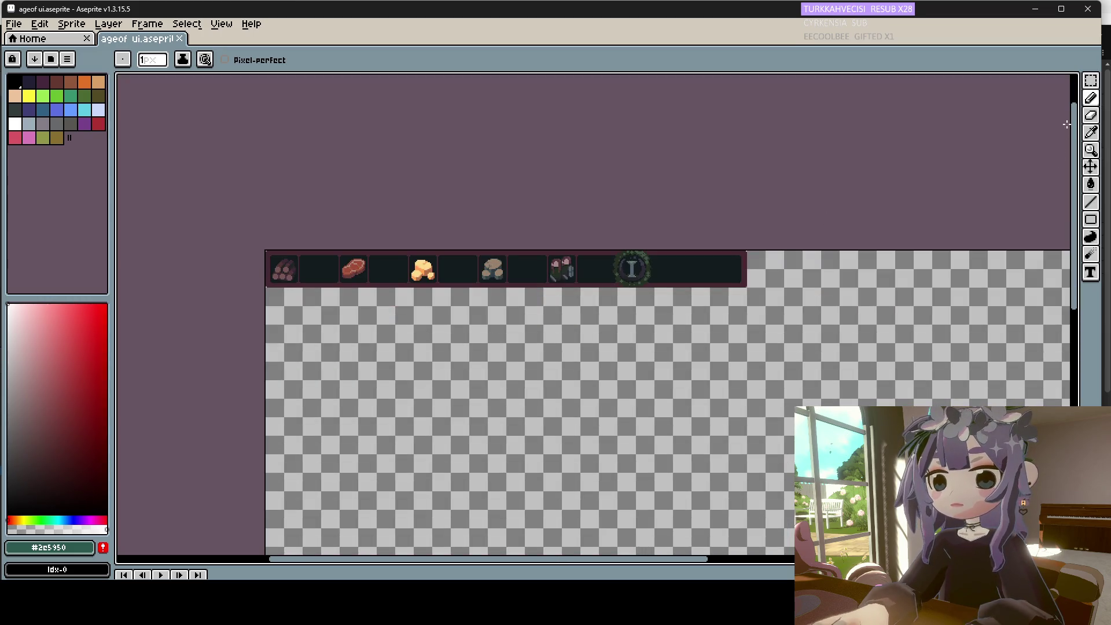
Enlarge the timeline to reveal the layers and select the ico layer.
key(shift+q)
scroll(446, 249, down, 2)
scroll(466, 345, up, 2)
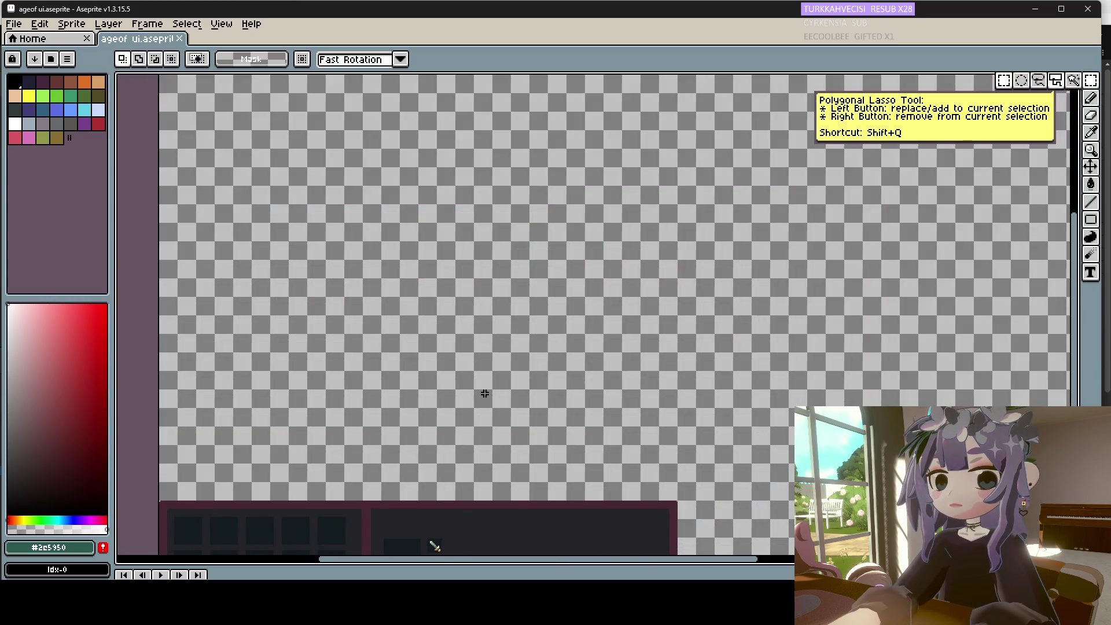
scroll(312, 346, down, 2)
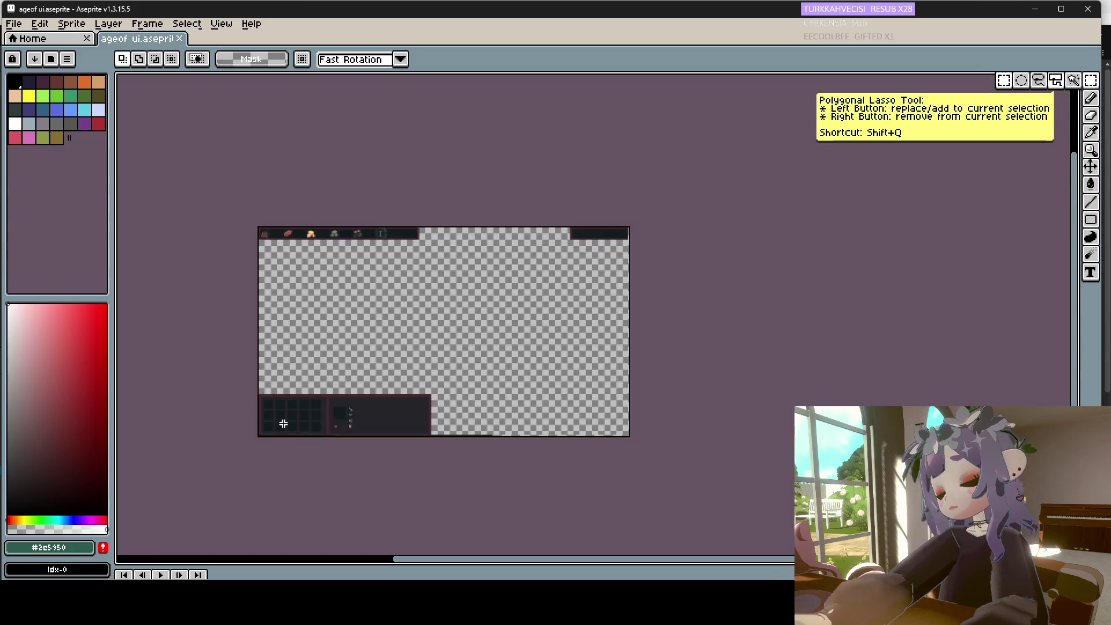
scroll(289, 422, up, 4)
drag(205, 574, 212, 467)
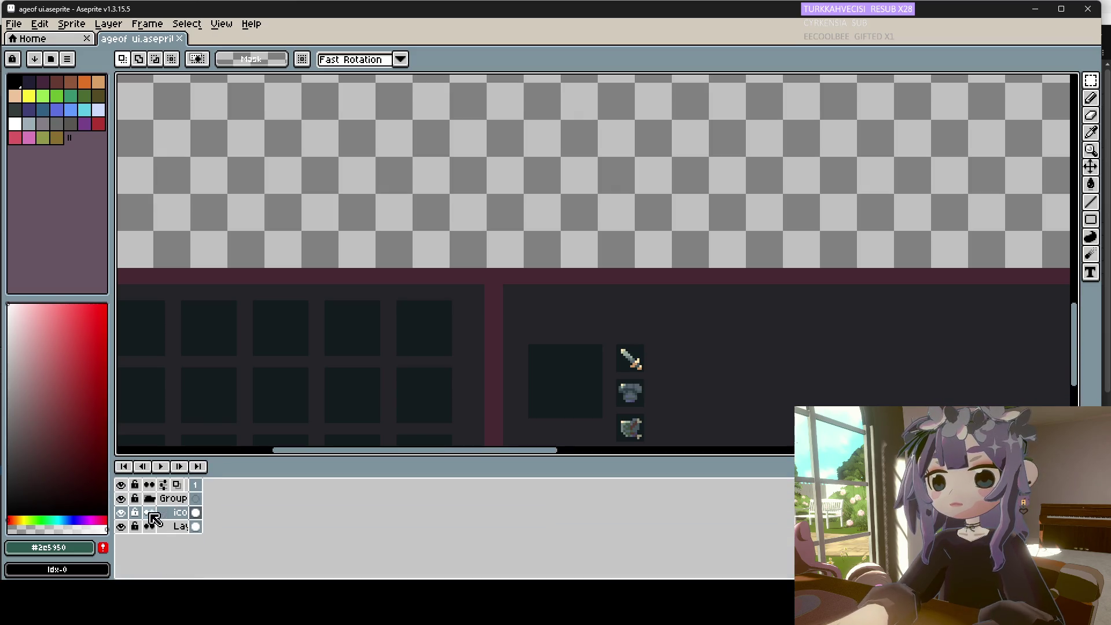
click(176, 513)
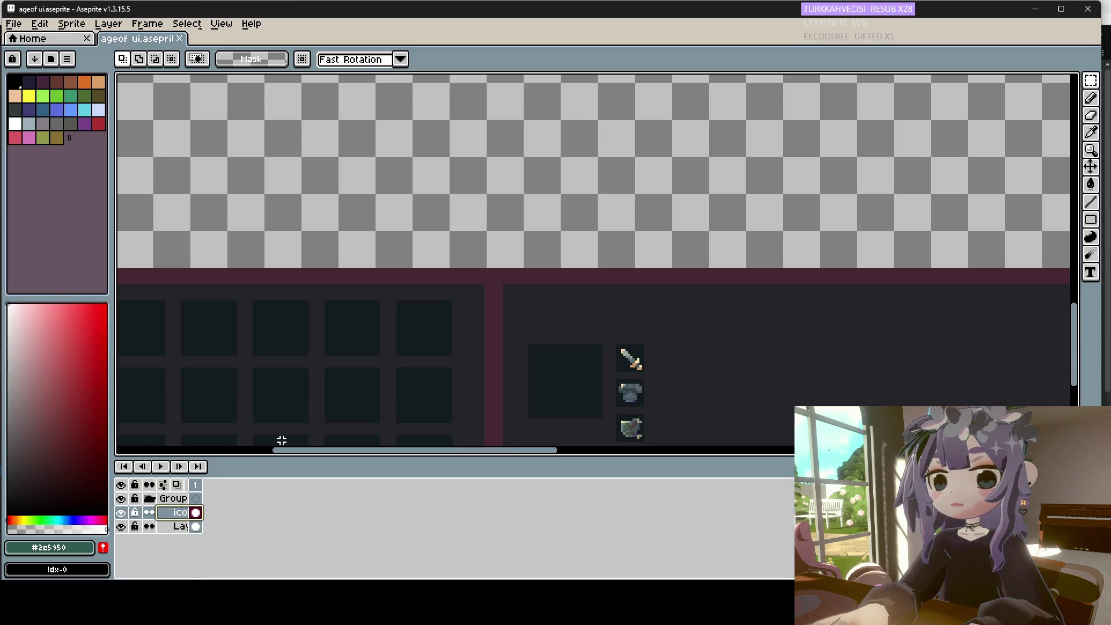
scroll(370, 347, down, 1)
scroll(370, 342, down, 2)
scroll(356, 342, up, 4)
scroll(356, 343, down, 2)
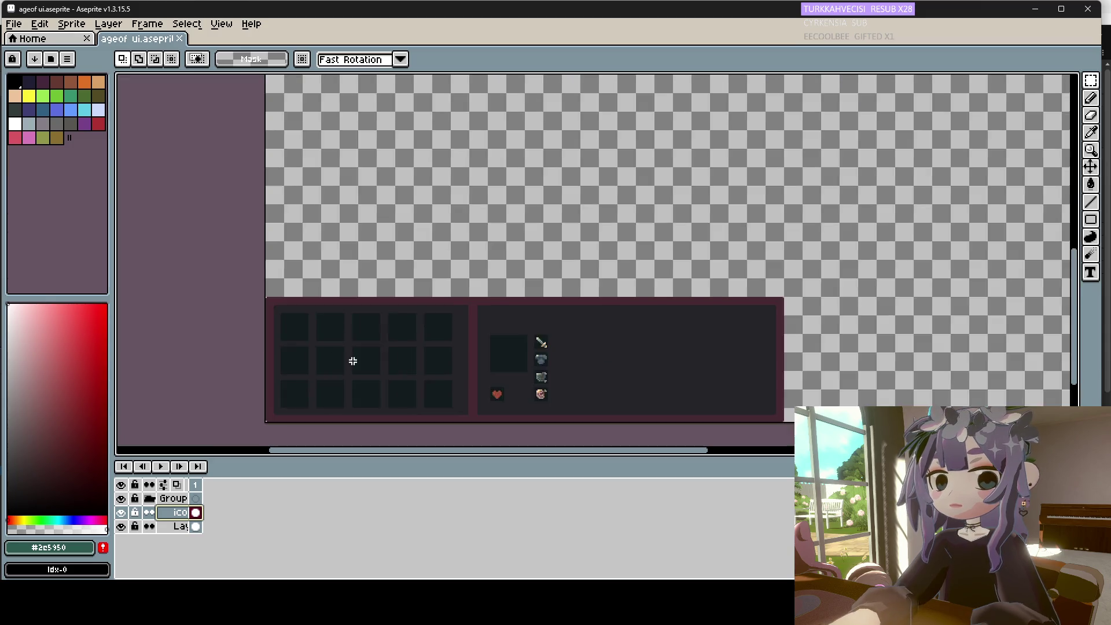
scroll(376, 342, up, 1)
right_click(179, 513)
Add a new empty layer above the ico layer and switch to the Eyedropper tool.
mouse_move(209, 510)
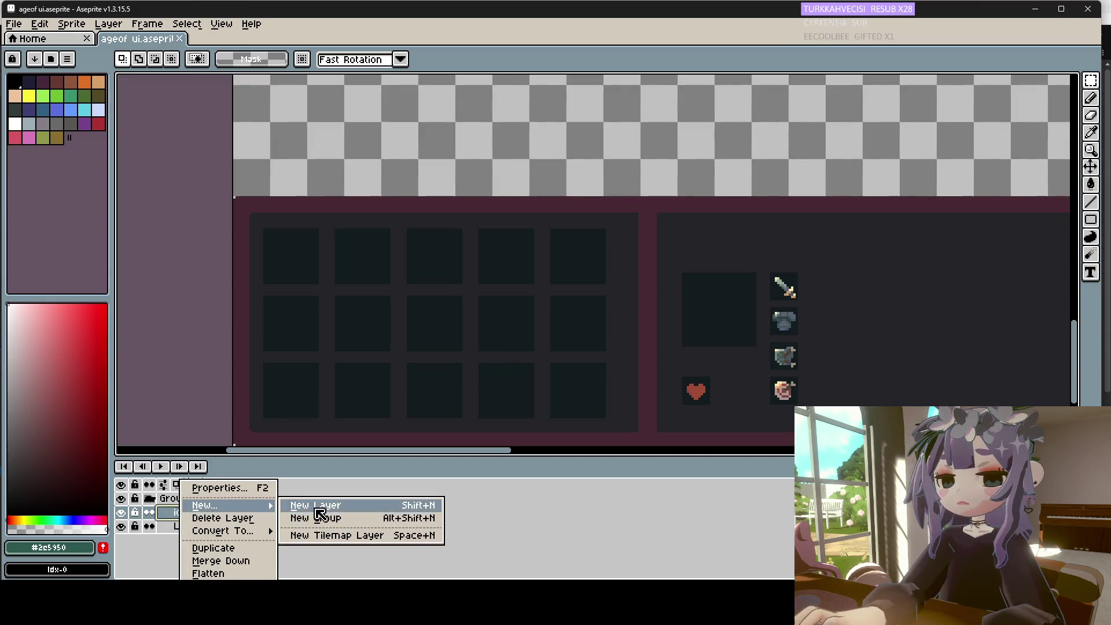
click(321, 507)
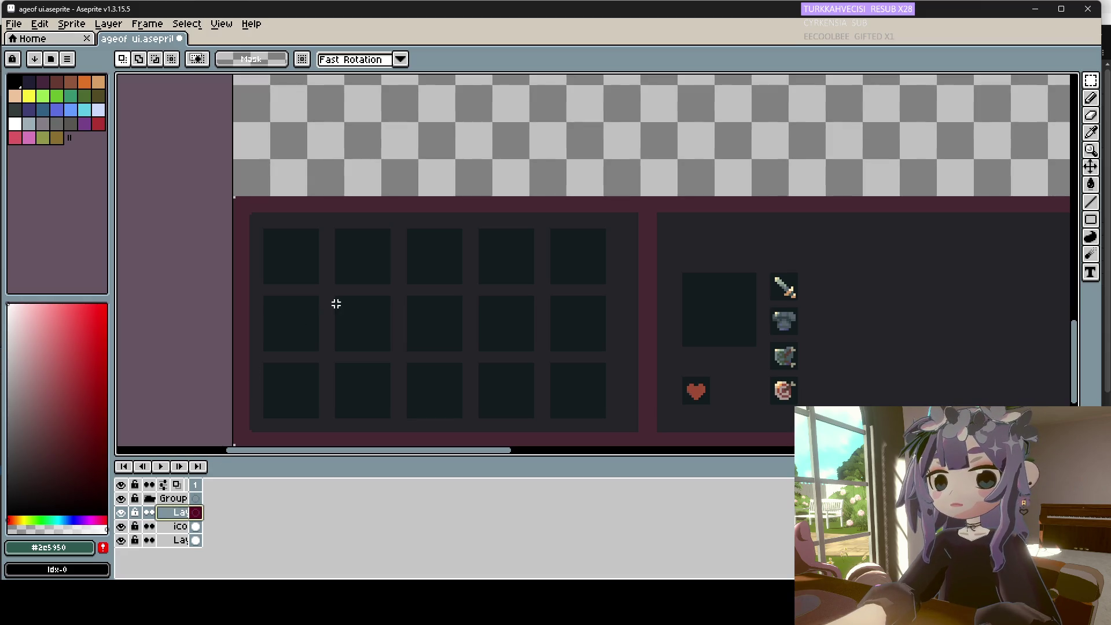
click(1092, 133)
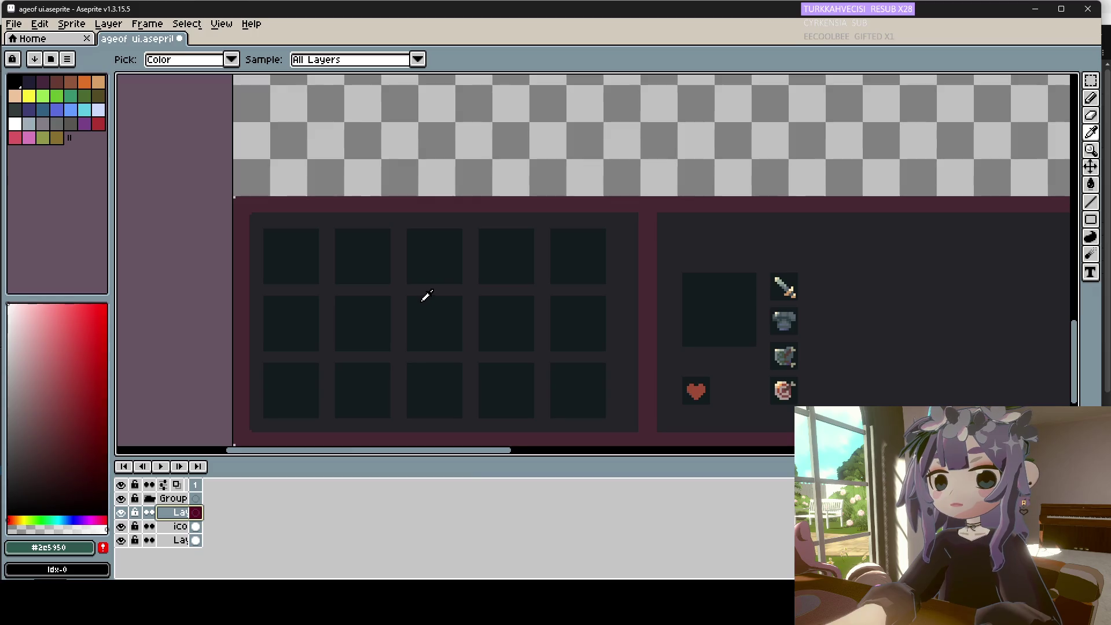
key(super+e)
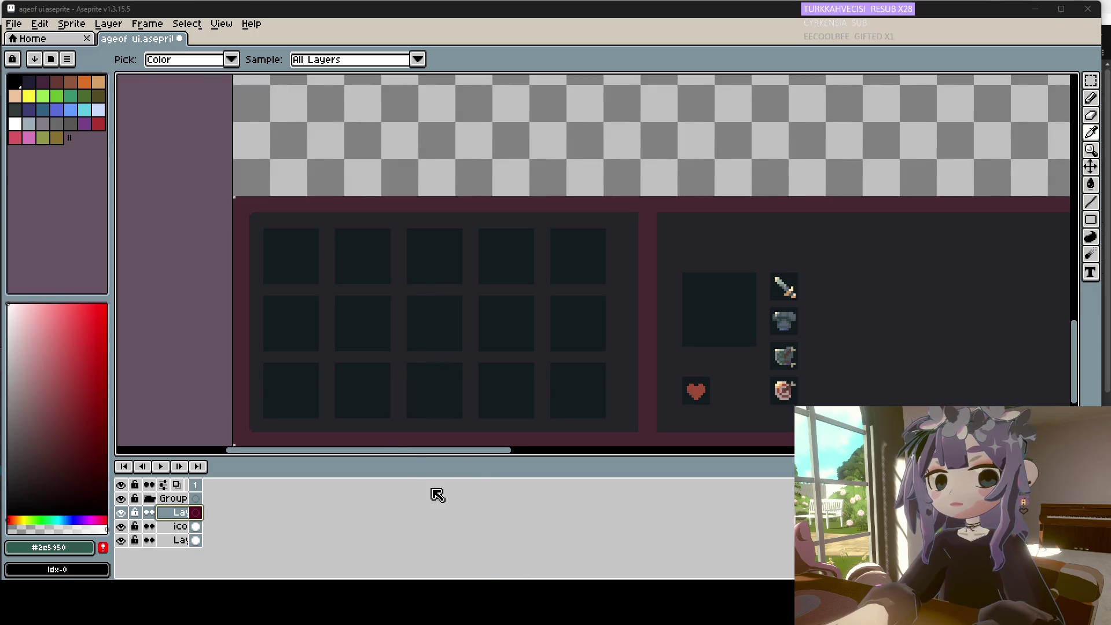
Hide the file explorer window and return to Aseprite's Home page with recent files.
key(super+Down)
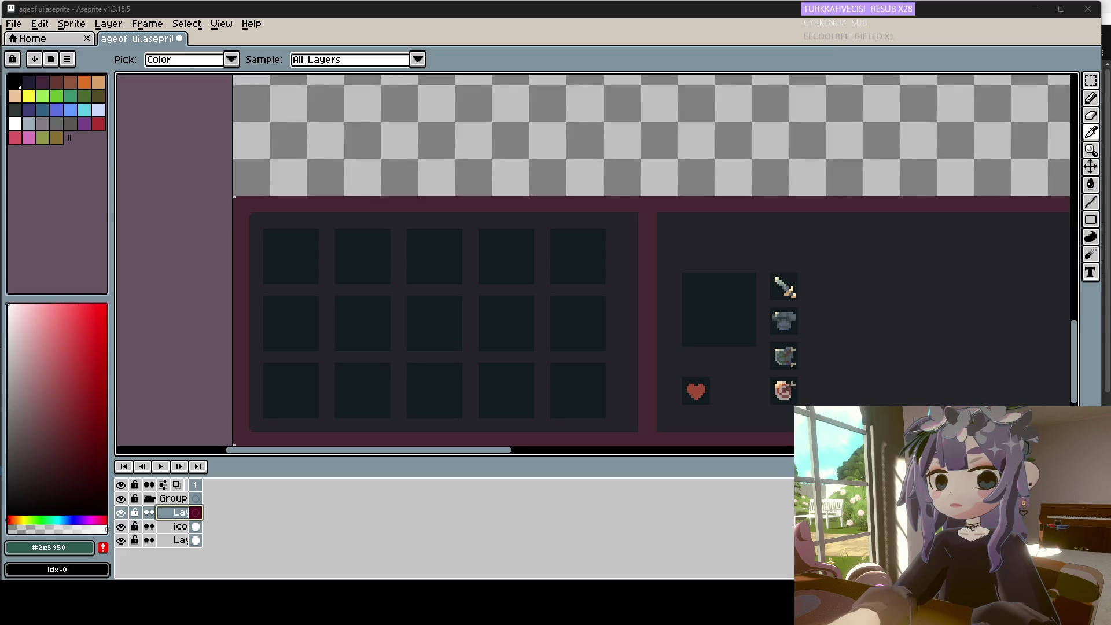
click(51, 39)
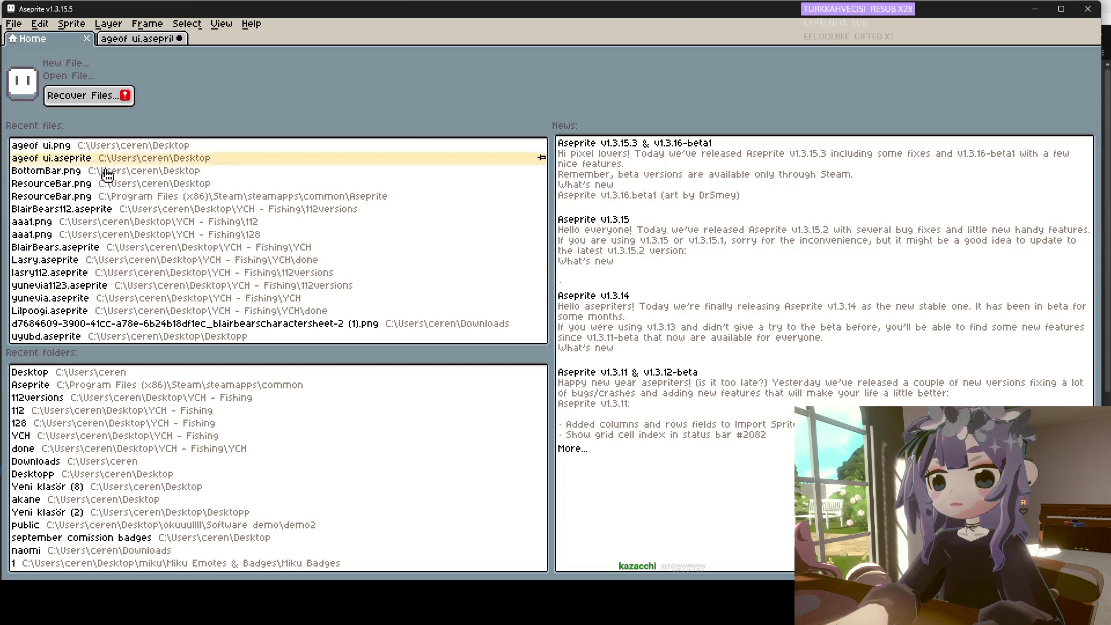
Return to the ageof ui.aseprite tab showing the 5×3 slot grid and equipment icons.
click(132, 39)
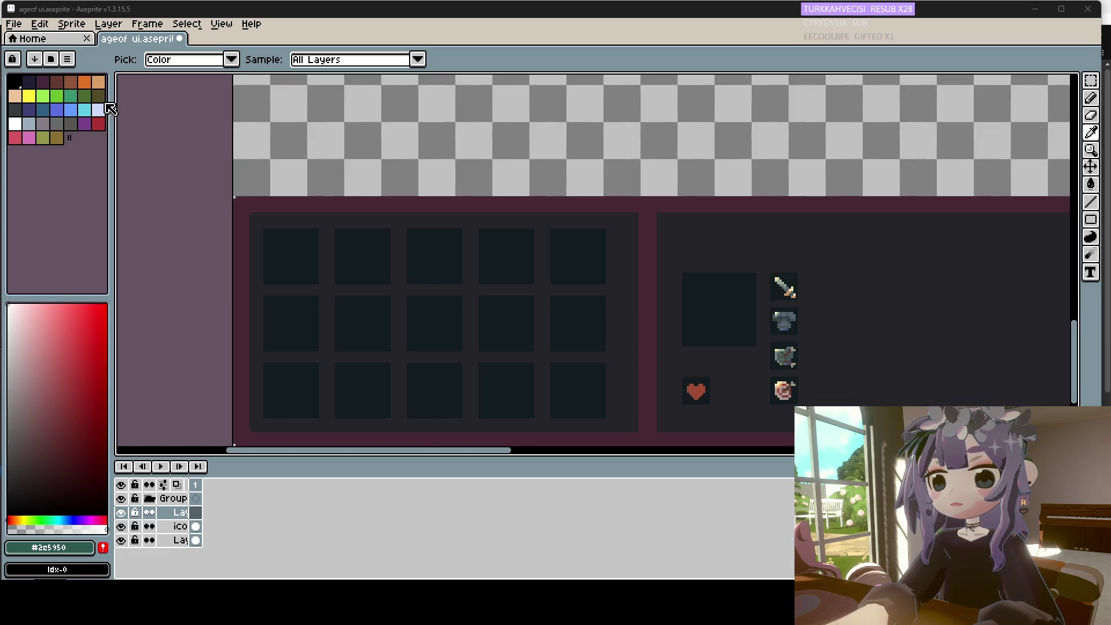
click(13, 24)
Create a 1600×900 sprite, paste the reference scene, and dock it beside the mockup.
click(46, 48)
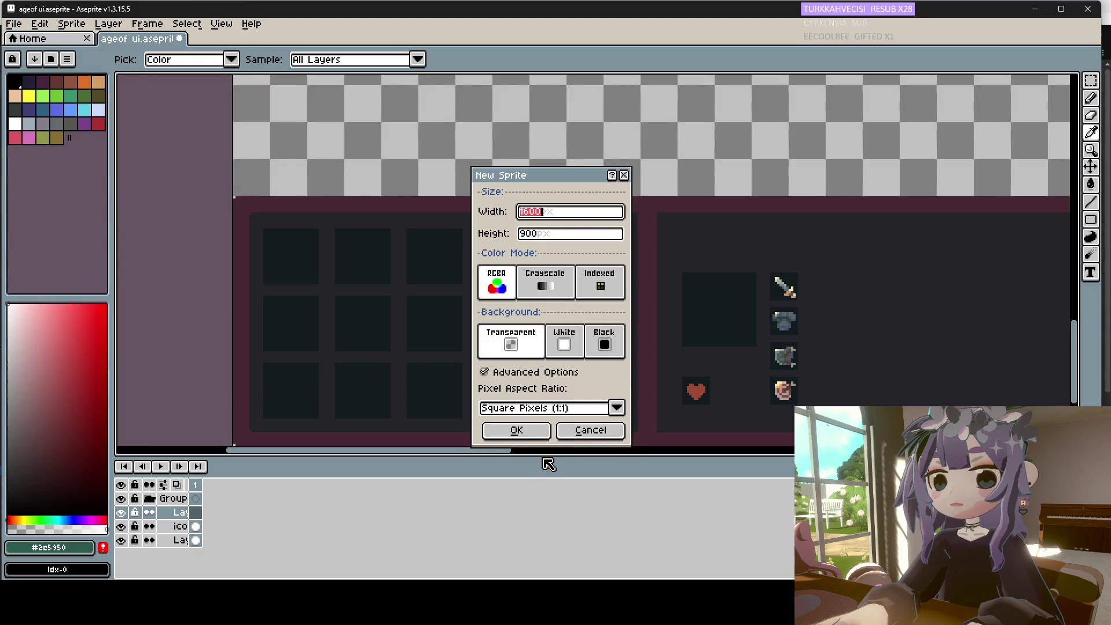
click(518, 434)
key(ctrl+v)
drag(273, 38, 1061, 204)
mouse_move(799, 211)
mouse_down()
mouse_move(790, 211)
mouse_move(827, 213)
mouse_up()
Draw a teal test stroke with the Pencil in an inventory slot.
scroll(550, 297, up, 3)
scroll(550, 296, down, 4)
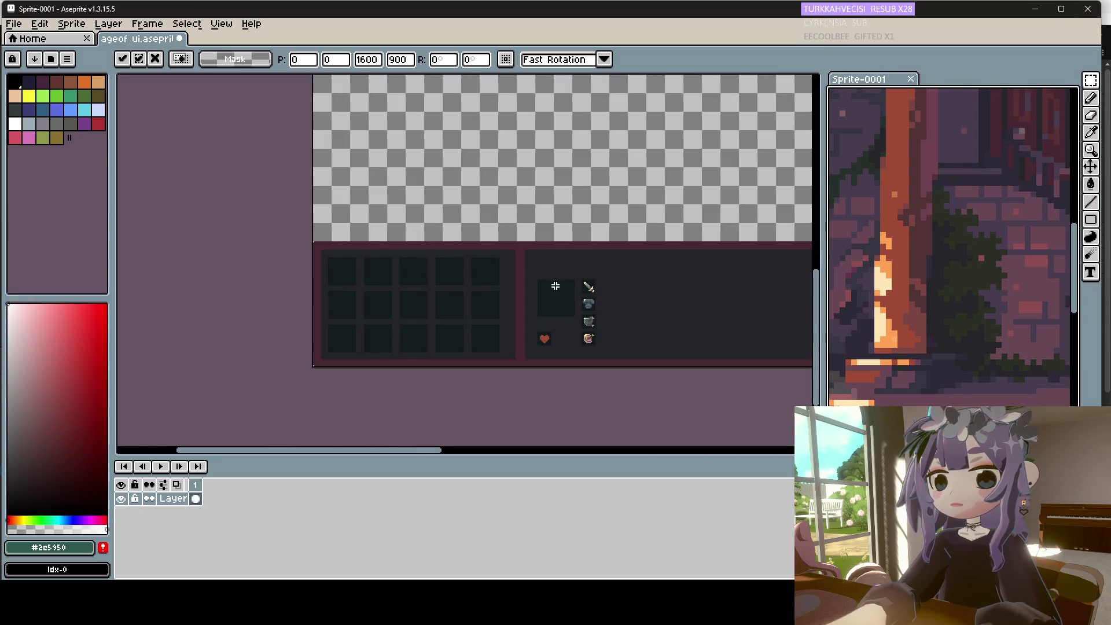
scroll(383, 307, up, 2)
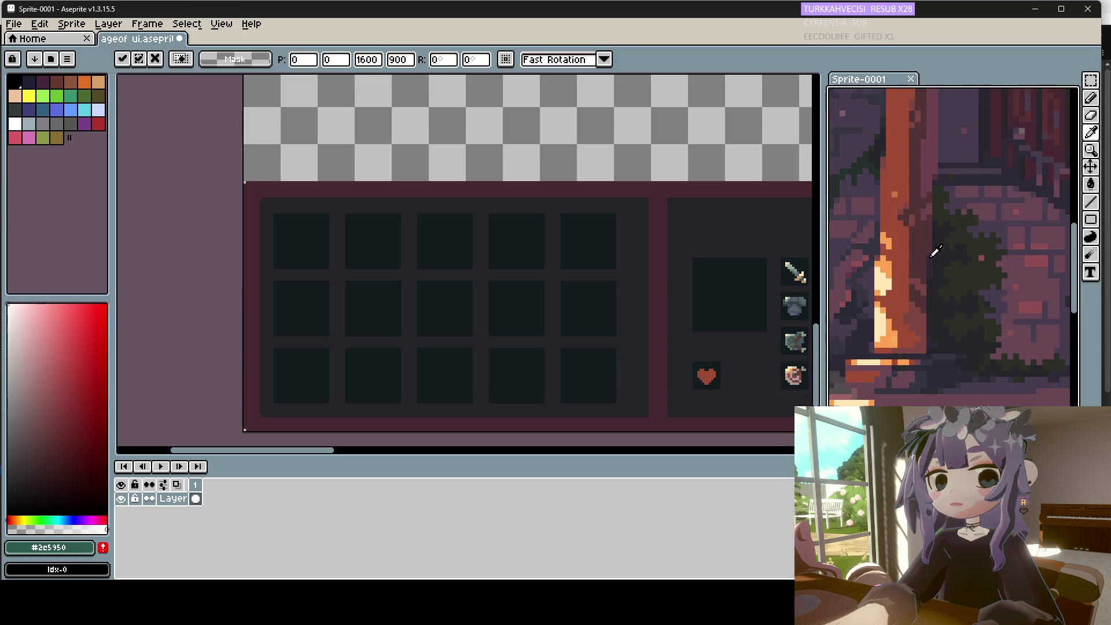
scroll(933, 248, down, 3)
scroll(952, 174, up, 6)
scroll(952, 174, down, 1)
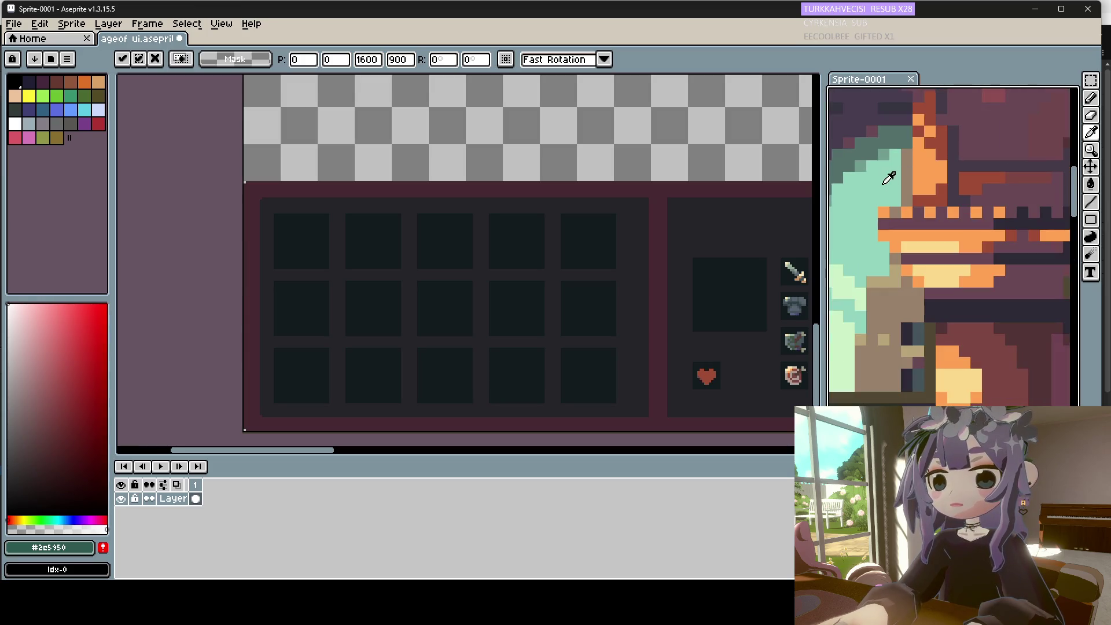
click(1091, 98)
drag(359, 222, 357, 224)
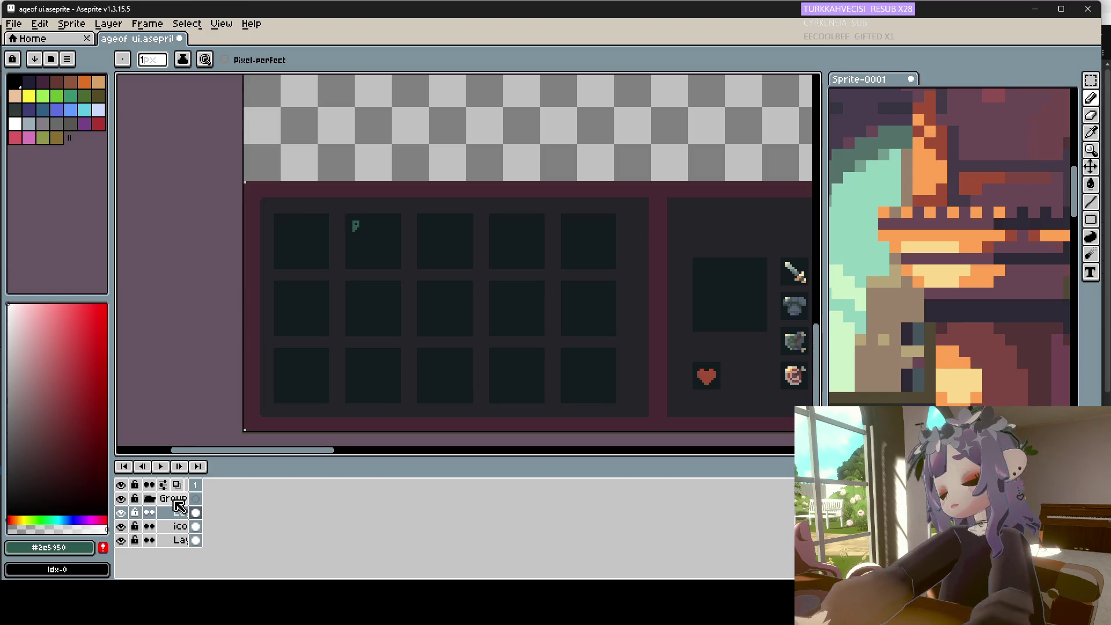
Outline the second inventory slot in reference mint and bucket-fill it mint.
key(ctrl+z)
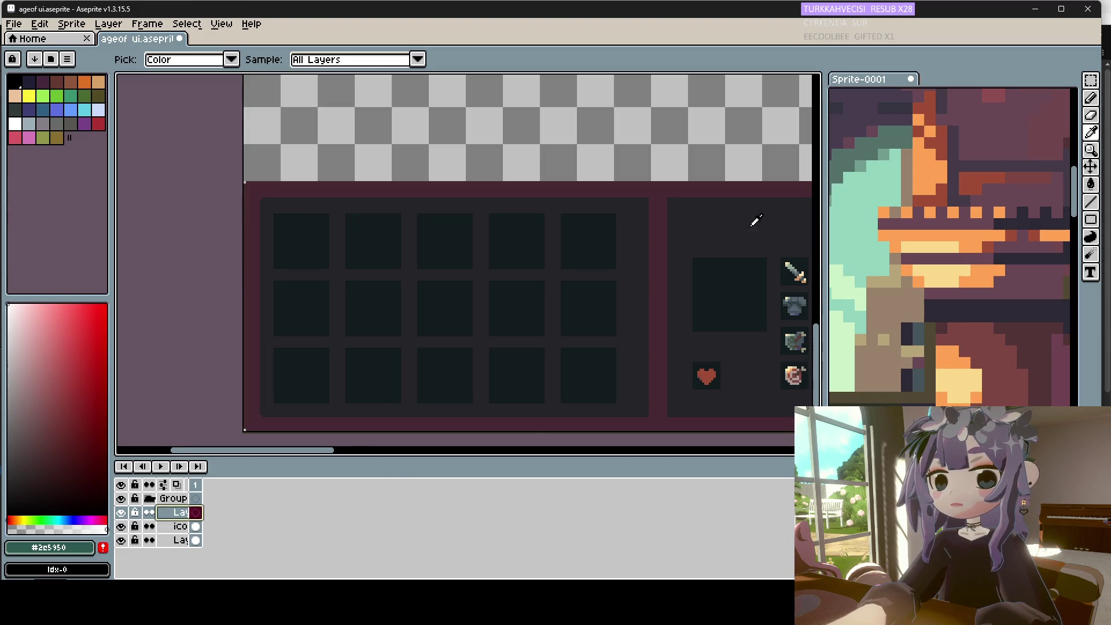
alt+click(862, 192)
mouse_move(349, 219)
mouse_down()
mouse_move(347, 210)
mouse_move(347, 242)
mouse_up()
scroll(349, 225, up, 1)
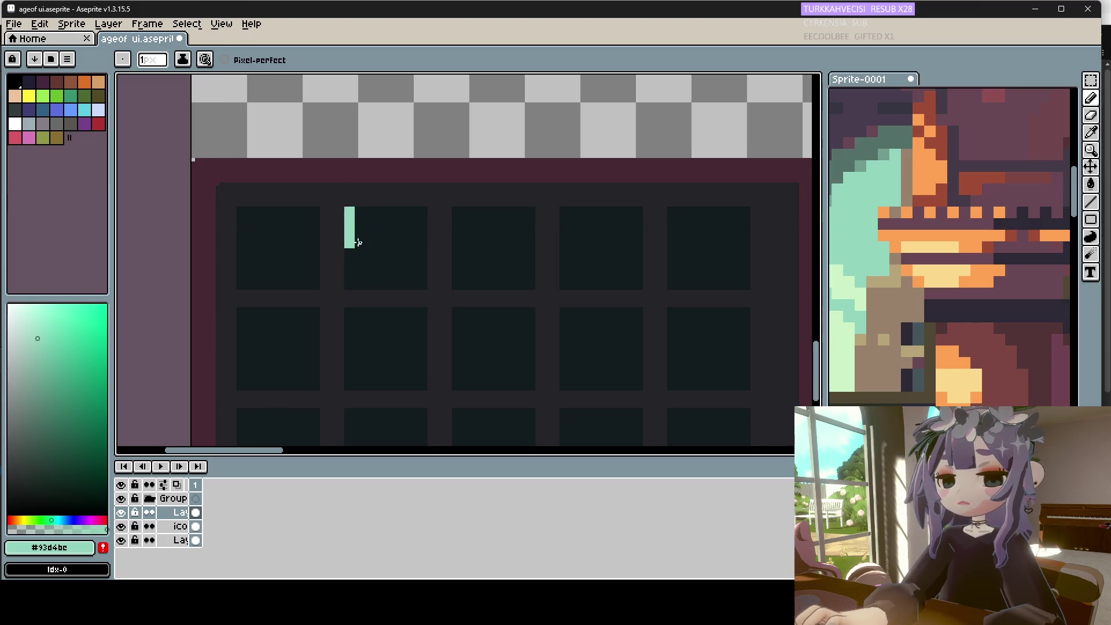
scroll(353, 243, up, 1)
key(plus)
key(plus)
mouse_move(357, 220)
mouse_down()
mouse_move(354, 199)
mouse_move(447, 196)
mouse_move(449, 301)
mouse_move(350, 301)
mouse_move(345, 250)
mouse_up()
key(minus)
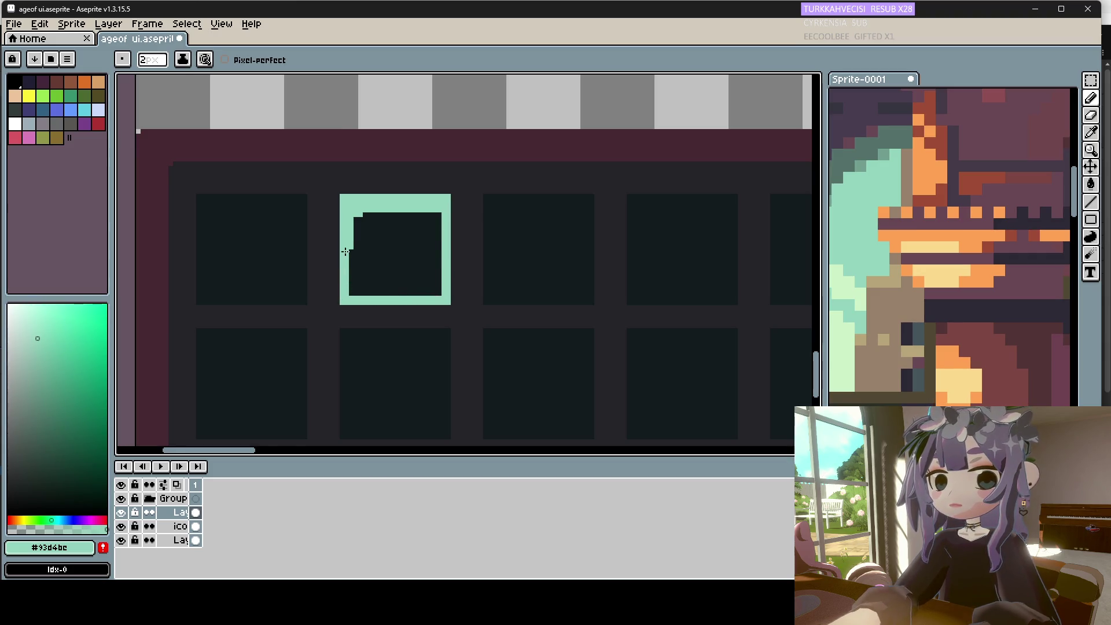
scroll(345, 250, right, 5)
click(1091, 184)
click(141, 241)
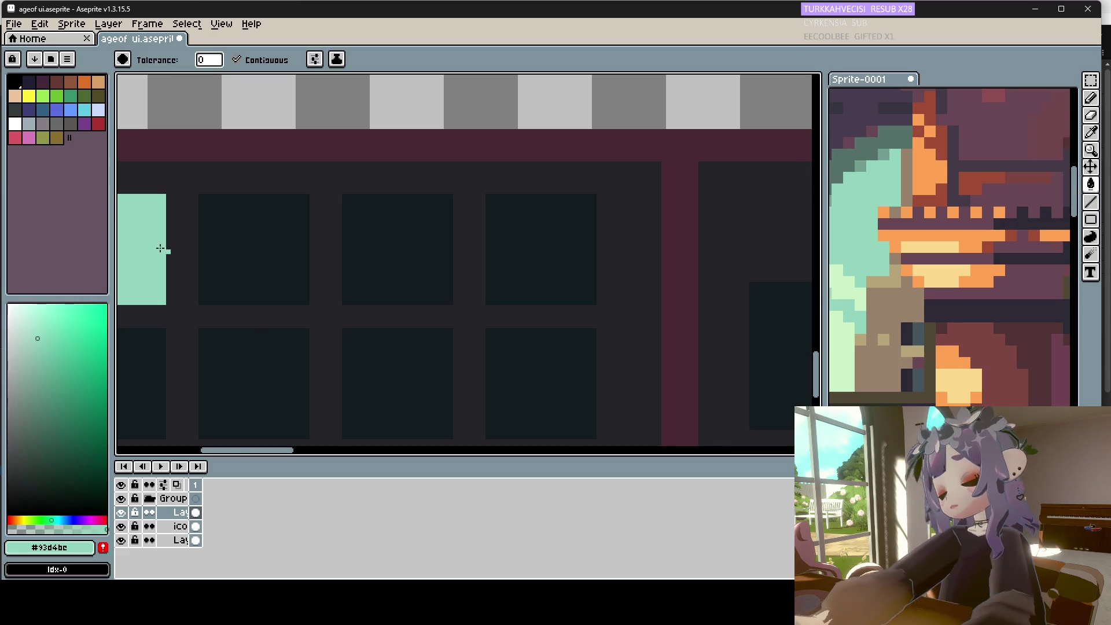
scroll(302, 255, down, 3)
scroll(261, 279, up, 2)
Pencil a stepped diagonal slope in muted green #547069 across the slot's lower part.
click(1091, 132)
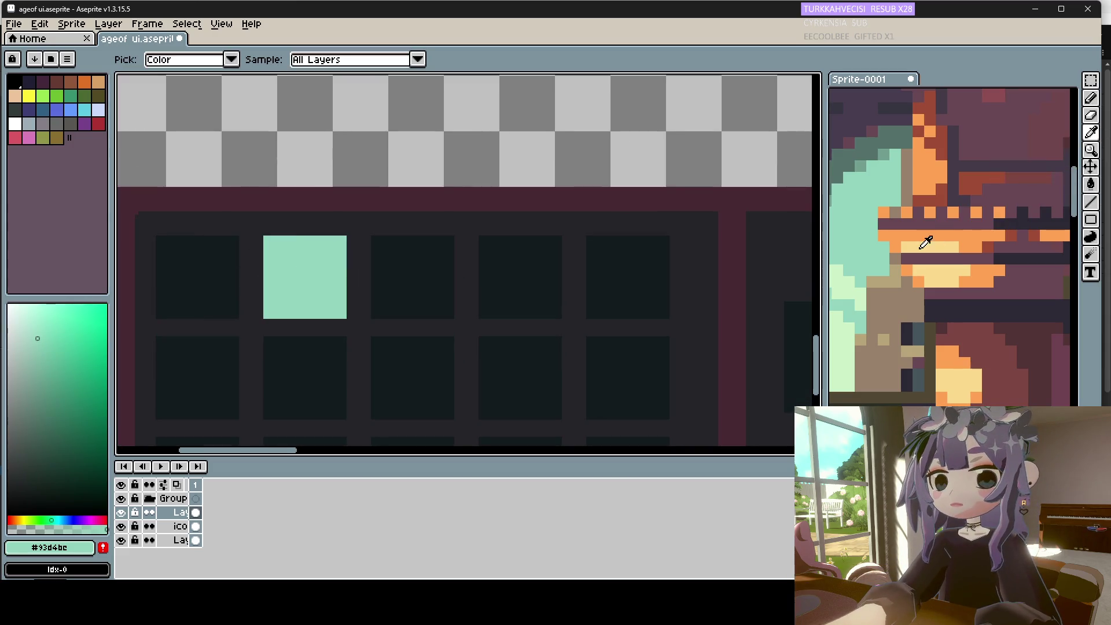
scroll(882, 152, down, 4)
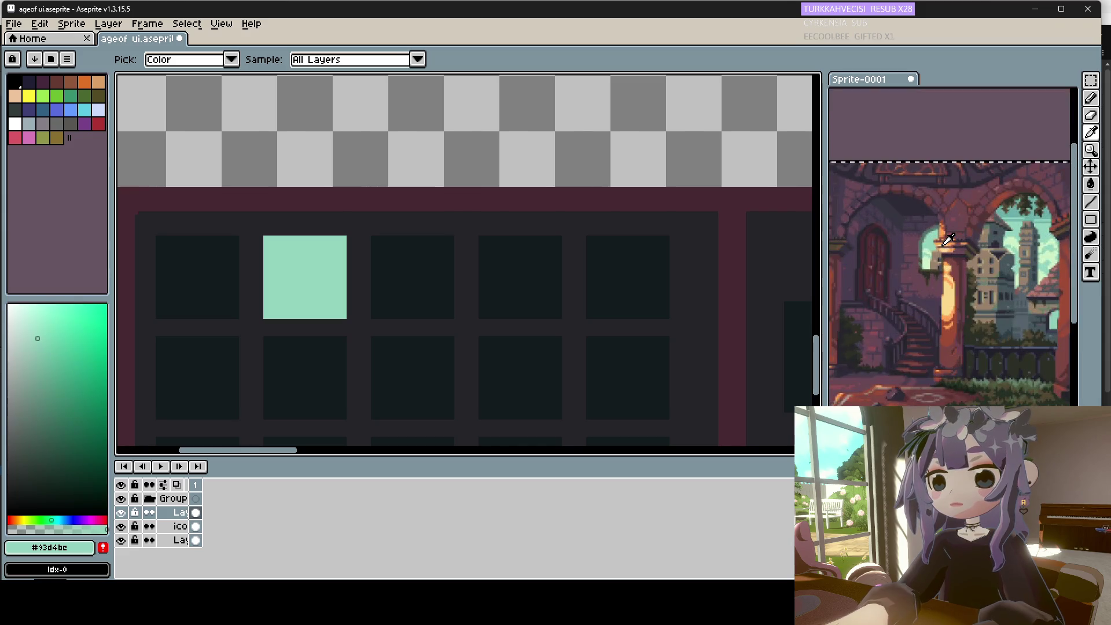
scroll(944, 245, up, 2)
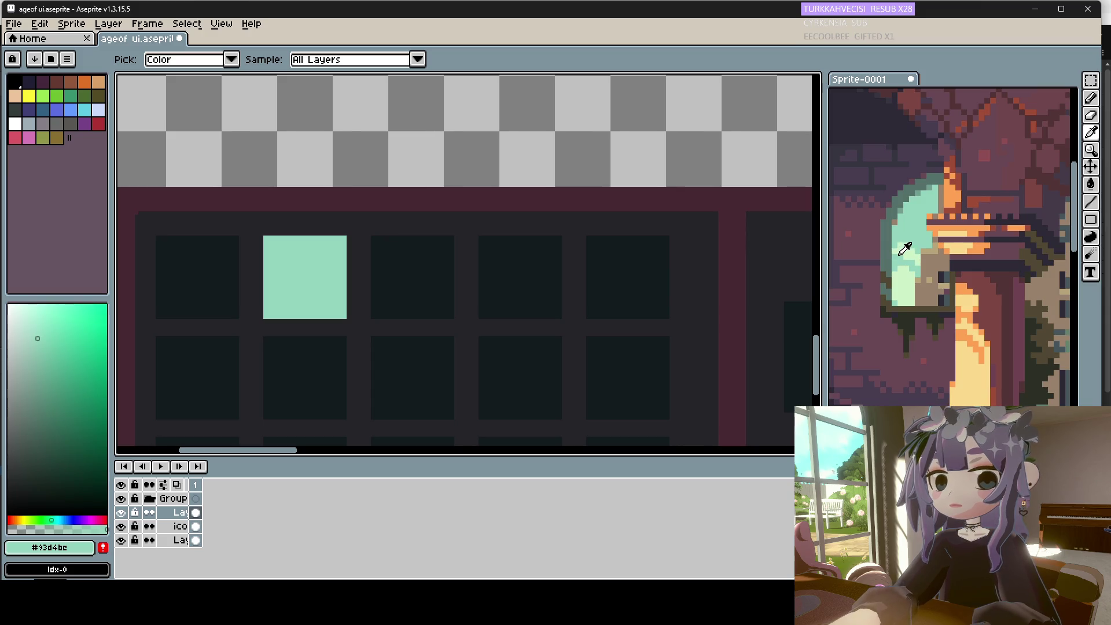
click(919, 305)
click(1090, 97)
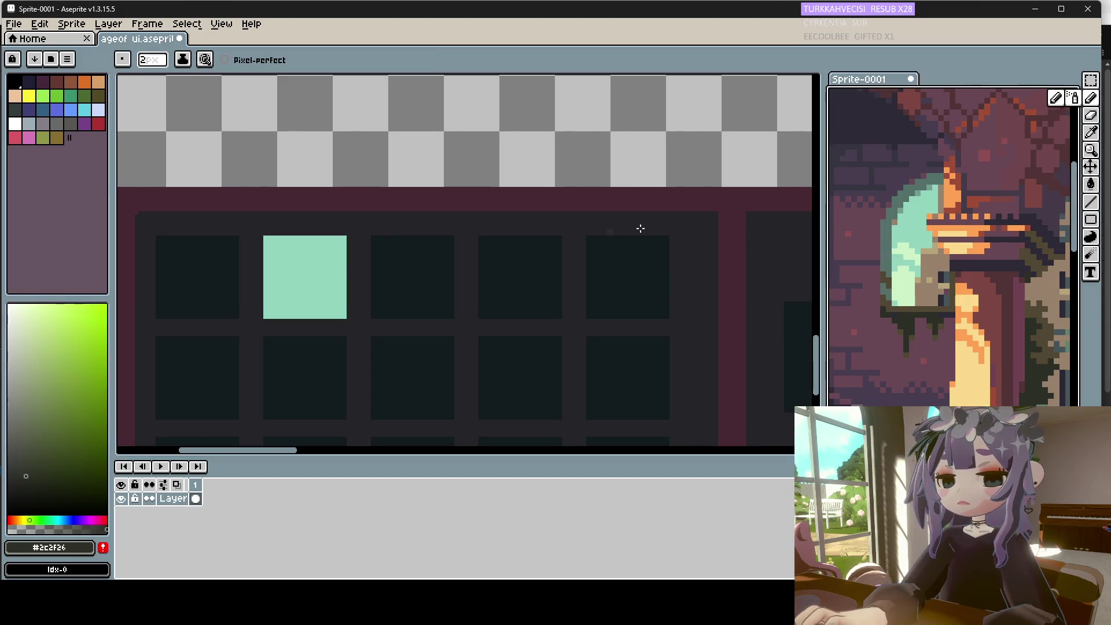
click(264, 293)
drag(265, 293, 281, 300)
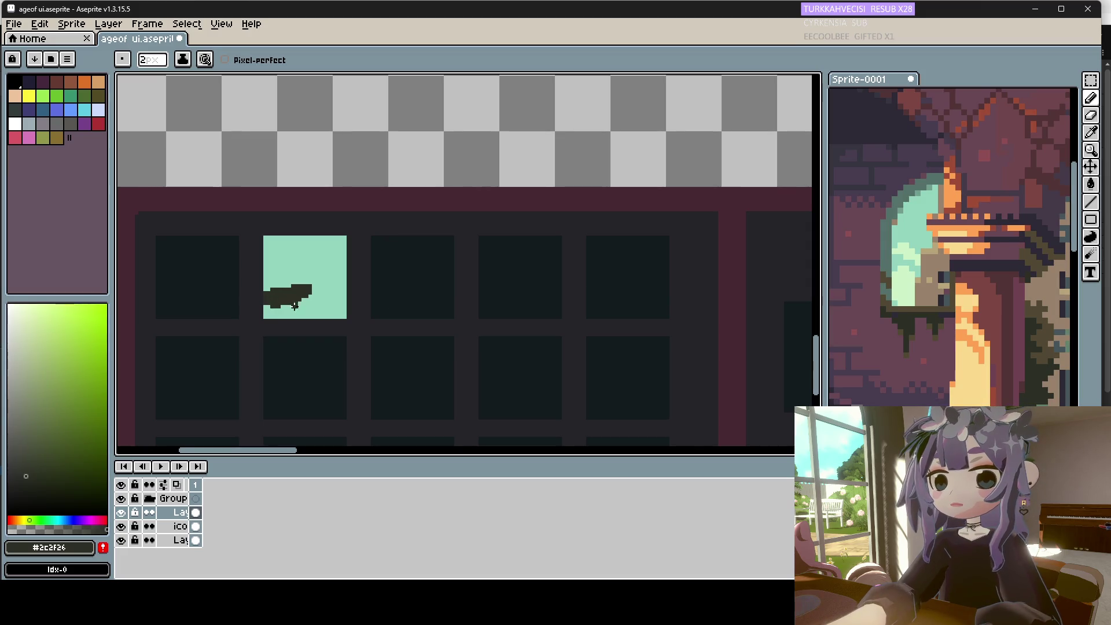
key(ctrl+z)
click(1090, 132)
click(925, 184)
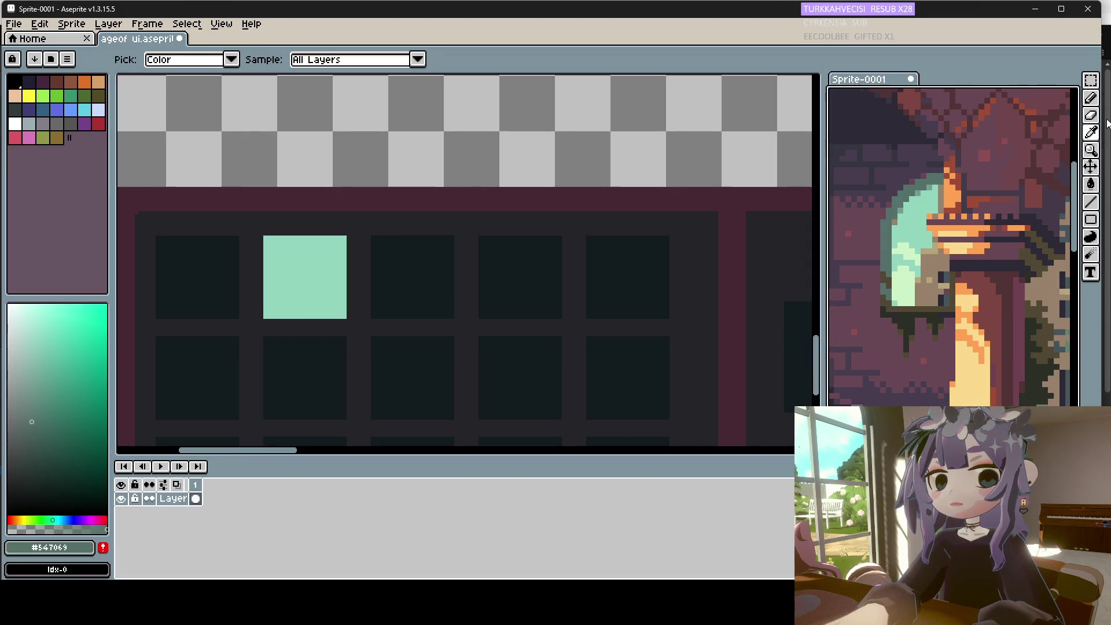
key(b)
click(275, 287)
mouse_move(277, 287)
mouse_down()
mouse_move(269, 308)
mouse_move(345, 267)
mouse_move(345, 316)
mouse_move(274, 318)
mouse_move(336, 275)
mouse_move(312, 301)
mouse_move(333, 289)
mouse_move(335, 310)
mouse_move(301, 313)
mouse_move(285, 298)
mouse_move(301, 288)
mouse_move(286, 311)
mouse_move(333, 268)
mouse_move(277, 280)
mouse_move(346, 261)
mouse_up()
key(ctrl+z)
Redraw the slope's stepped edge, then sketch a small #483c4f purple figure on it.
drag(274, 284, 345, 264)
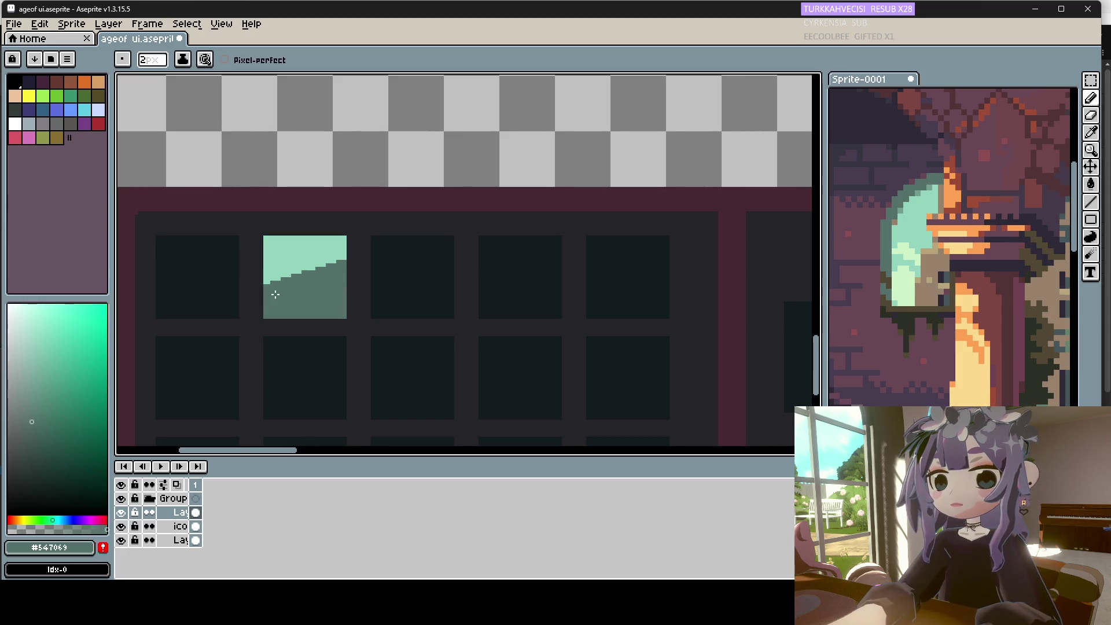
scroll(281, 292, down, 2)
scroll(324, 289, up, 3)
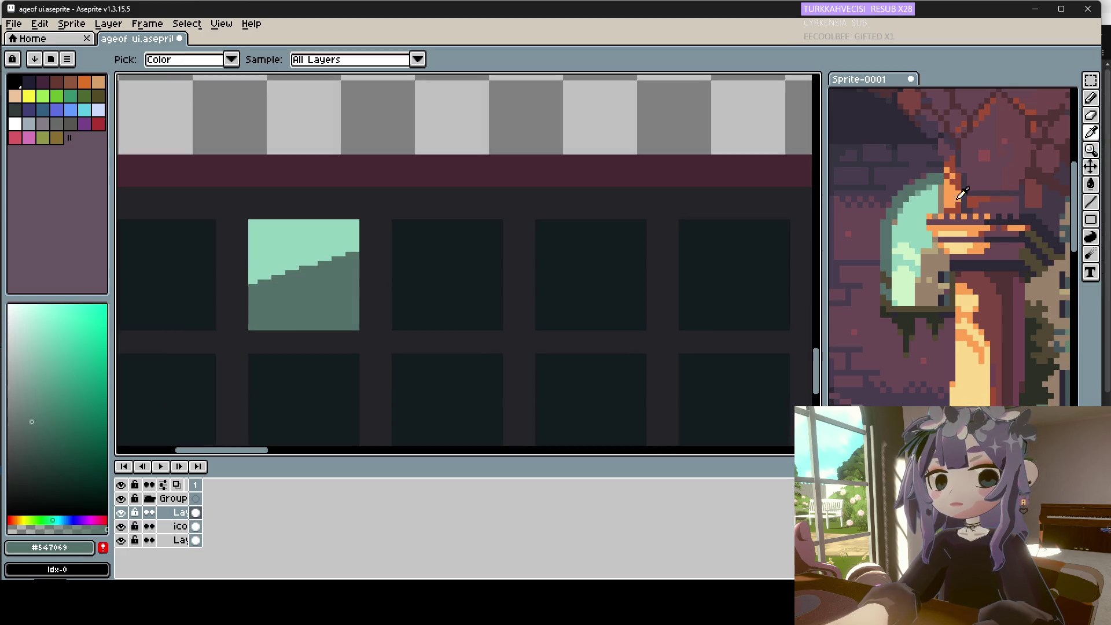
scroll(978, 179, down, 2)
alt+click(864, 156)
mouse_move(289, 257)
mouse_down()
mouse_move(303, 242)
mouse_move(312, 249)
mouse_move(296, 267)
mouse_move(305, 259)
mouse_up()
scroll(302, 264, up, 2)
scroll(304, 257, down, 1)
scroll(304, 258, down, 3)
key(v)
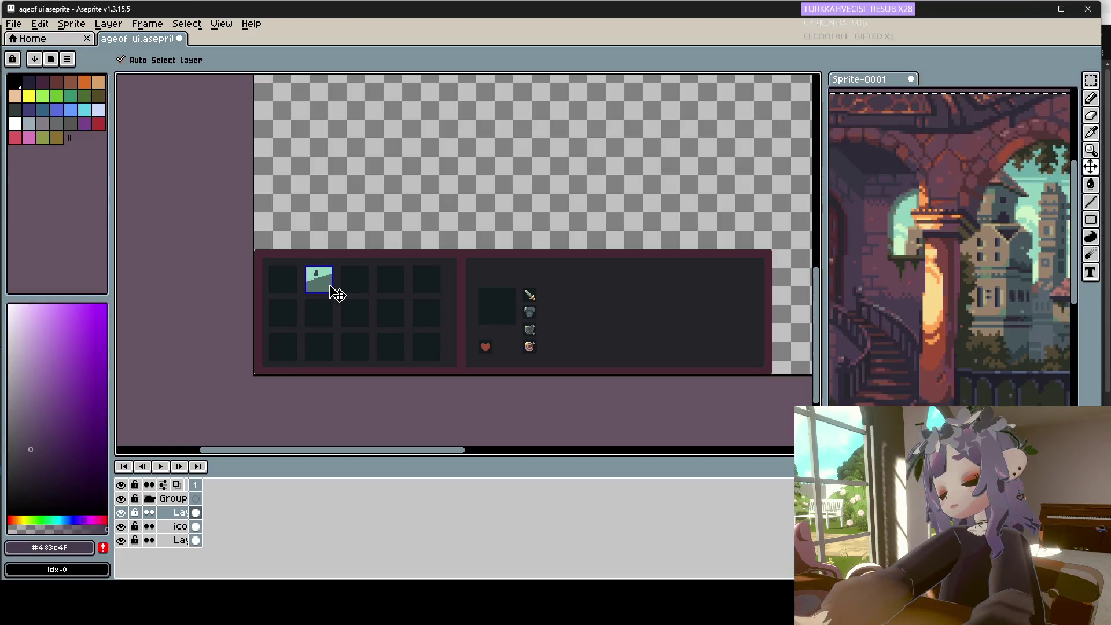
key(b)
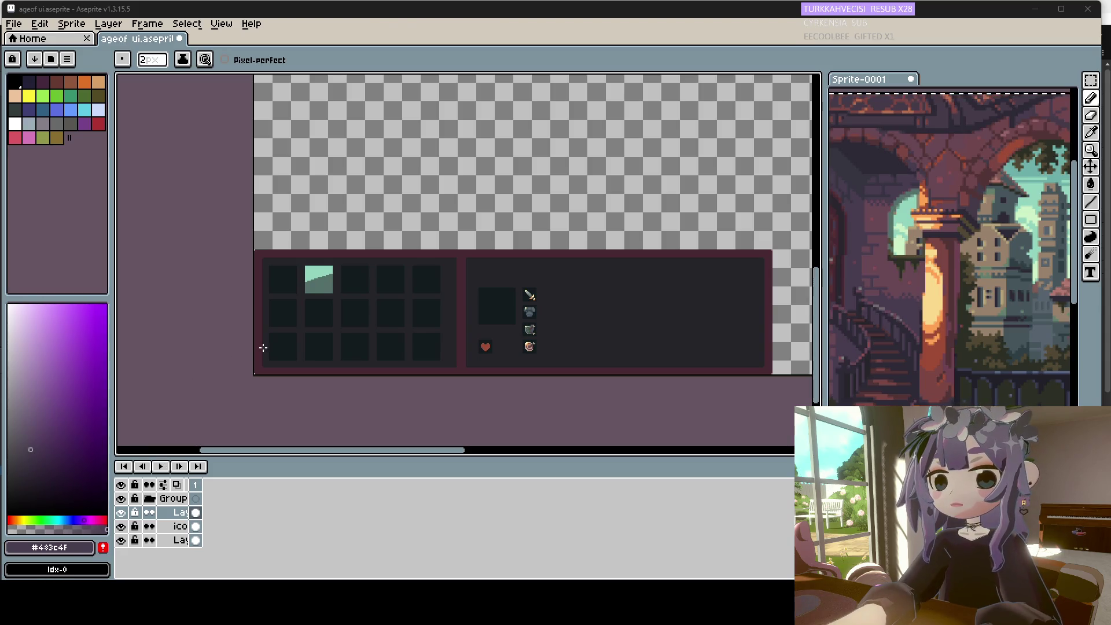
scroll(311, 283, up, 2)
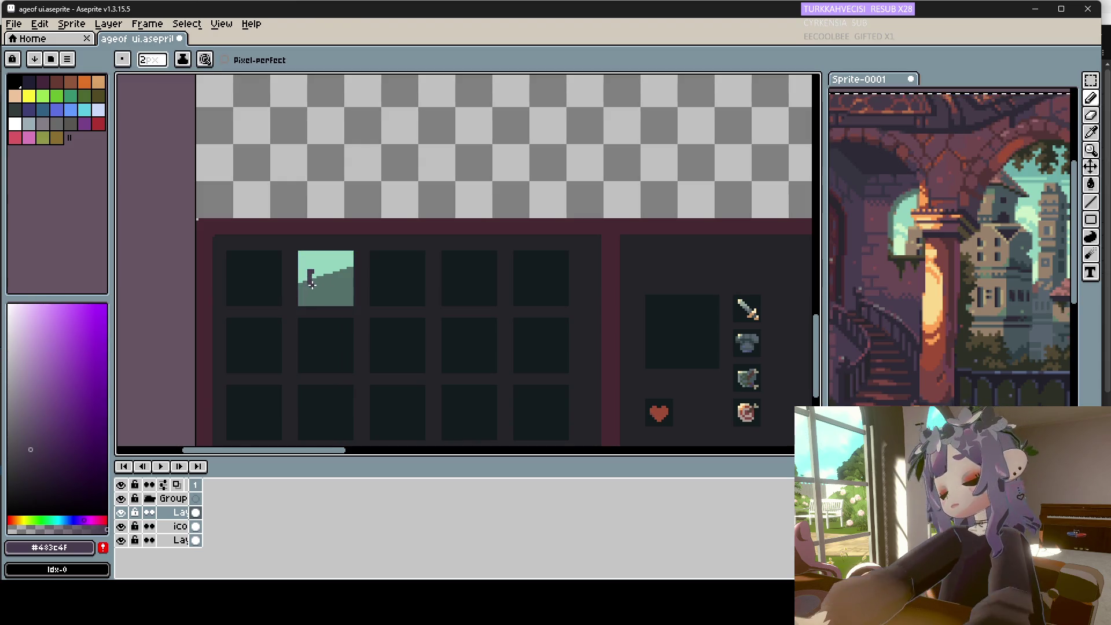
Fill out the purple figure's body and head, adding a mauve #684754 mark on top.
drag(311, 274, 318, 274)
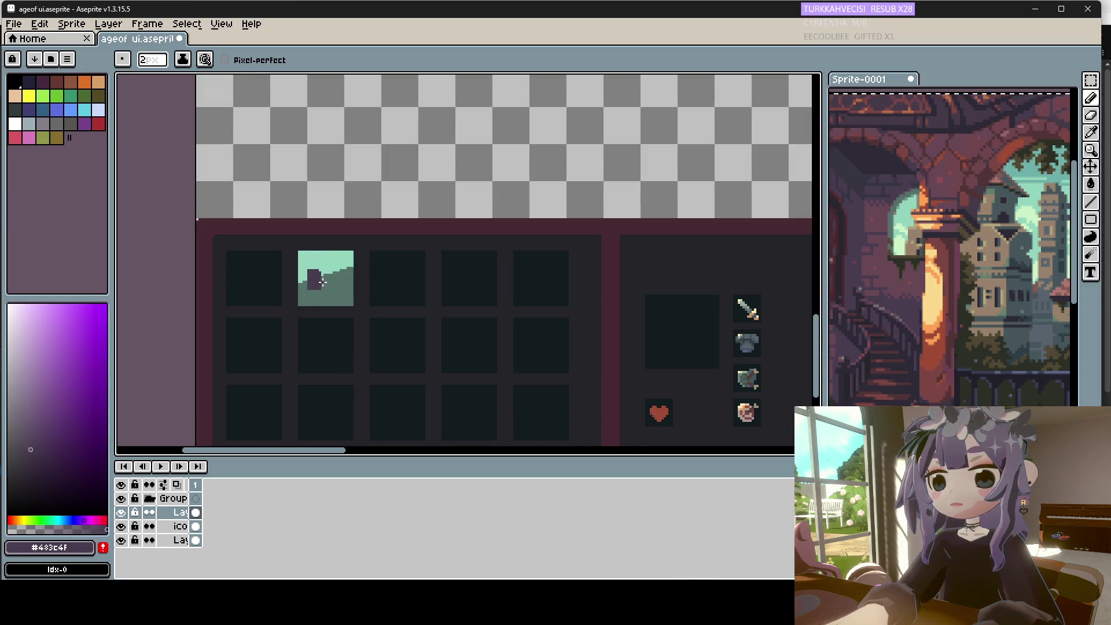
key(ctrl+z)
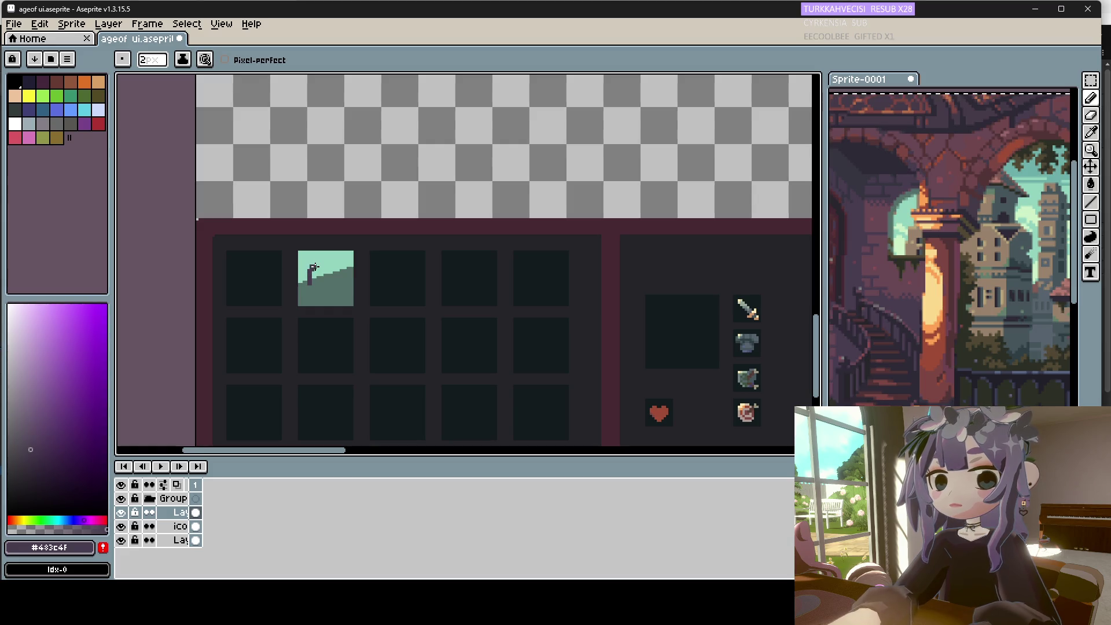
drag(313, 274, 321, 286)
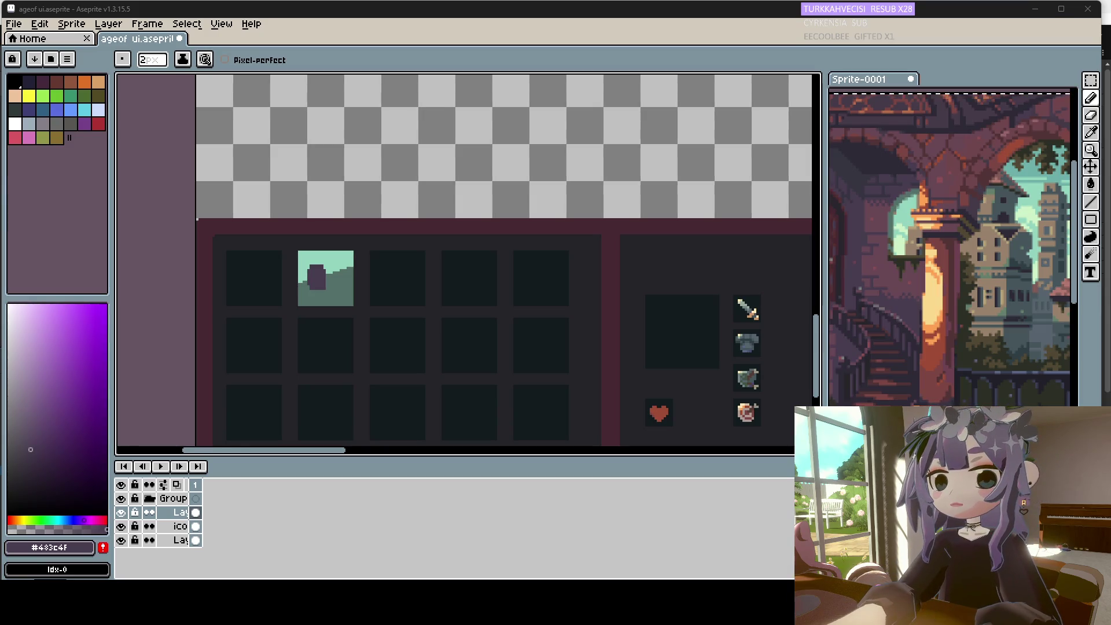
drag(318, 272, 327, 265)
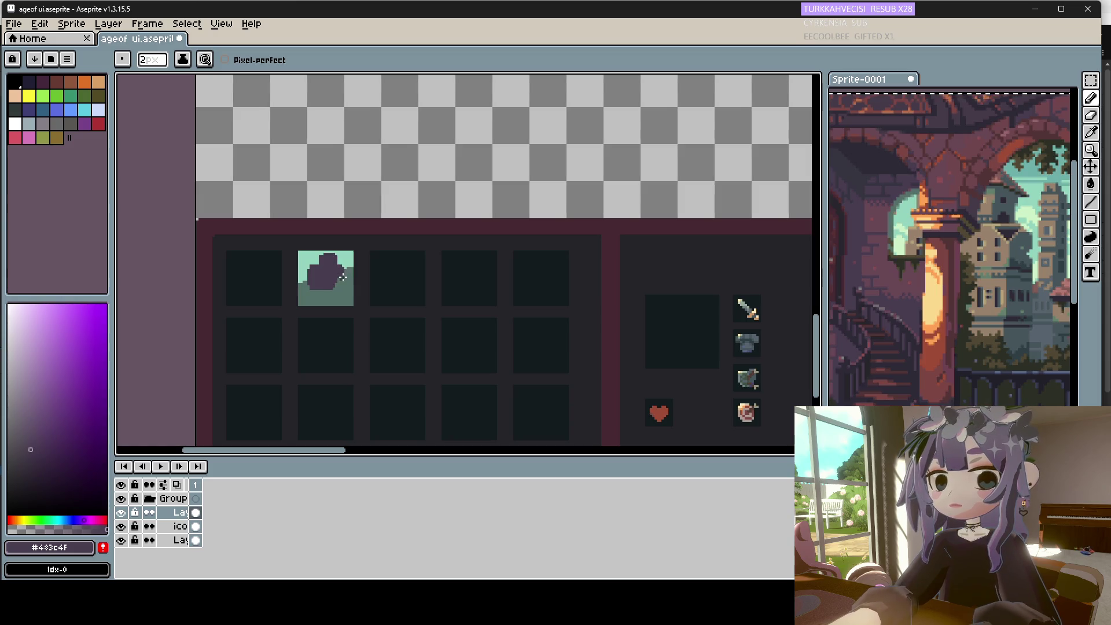
drag(315, 288, 344, 293)
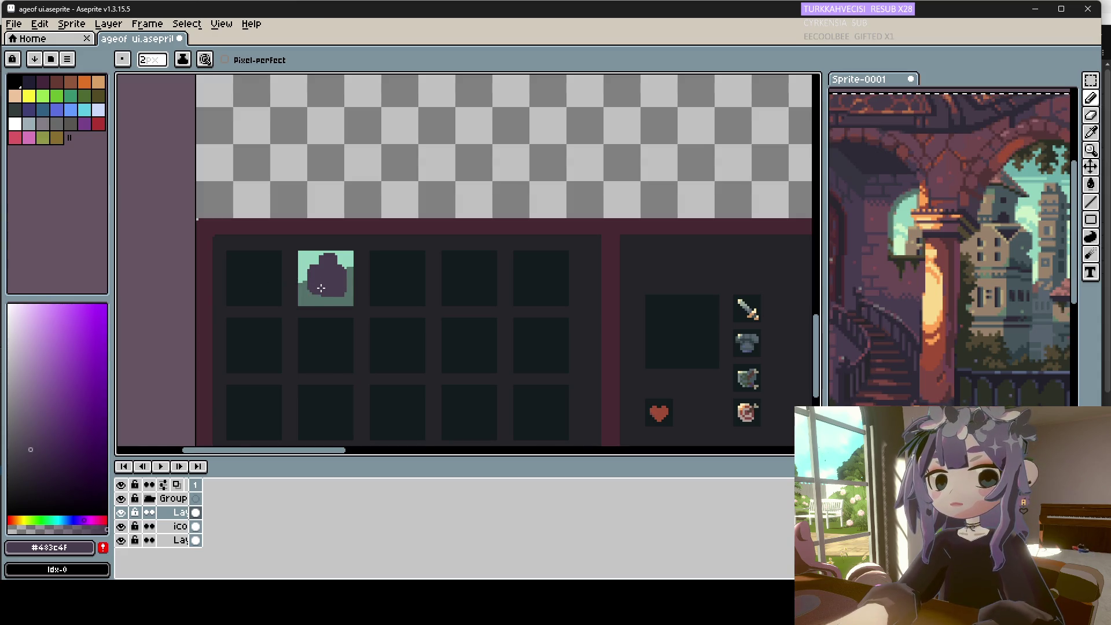
key(i)
click(886, 240)
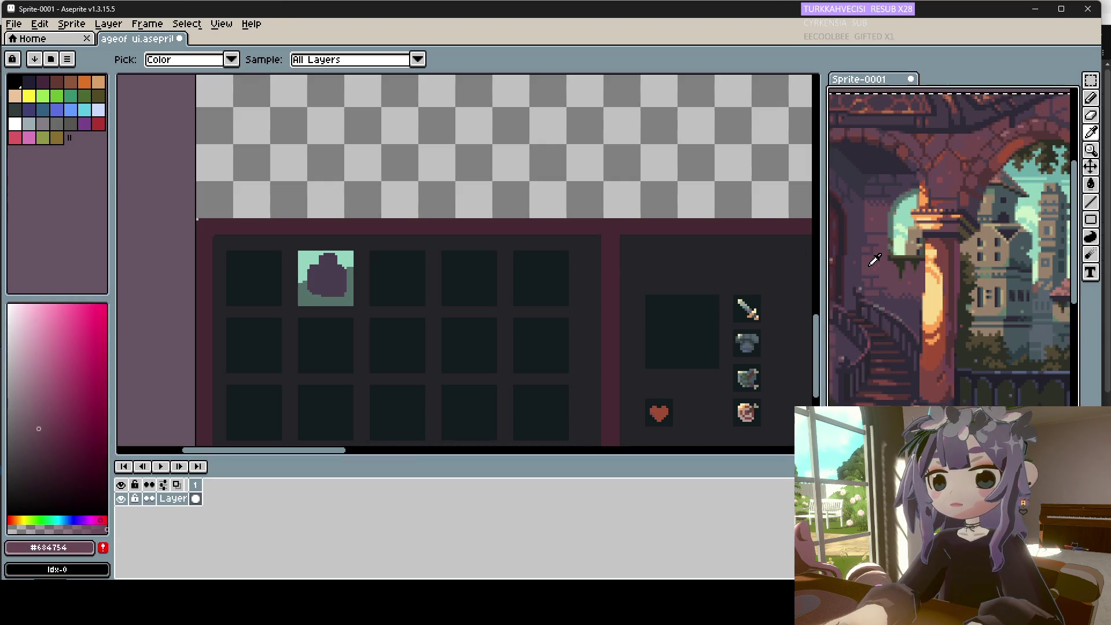
key(b)
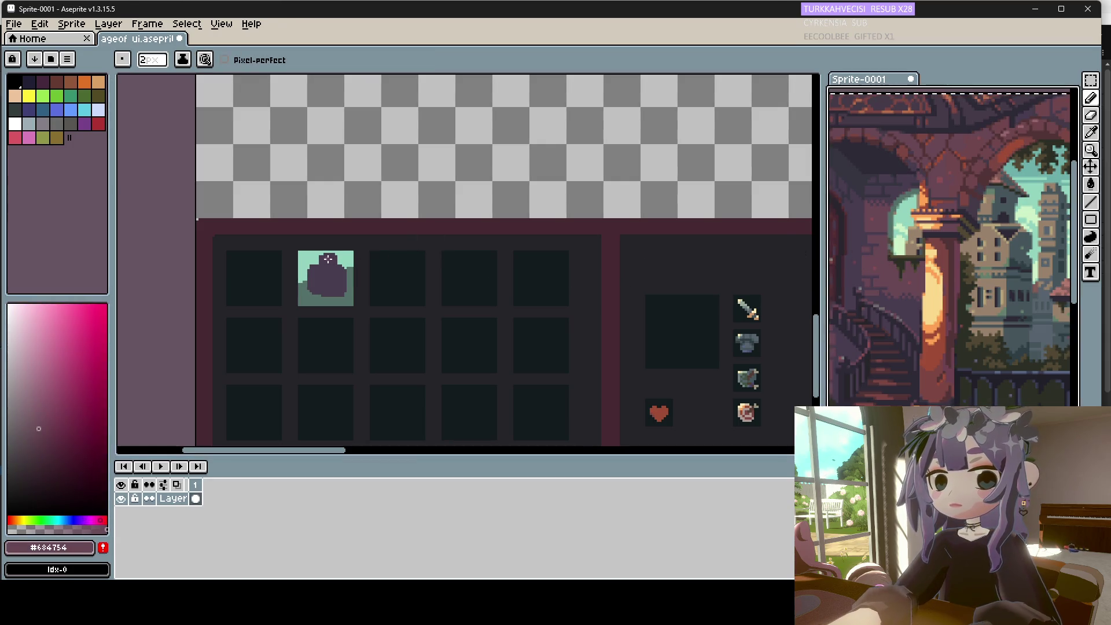
click(328, 257)
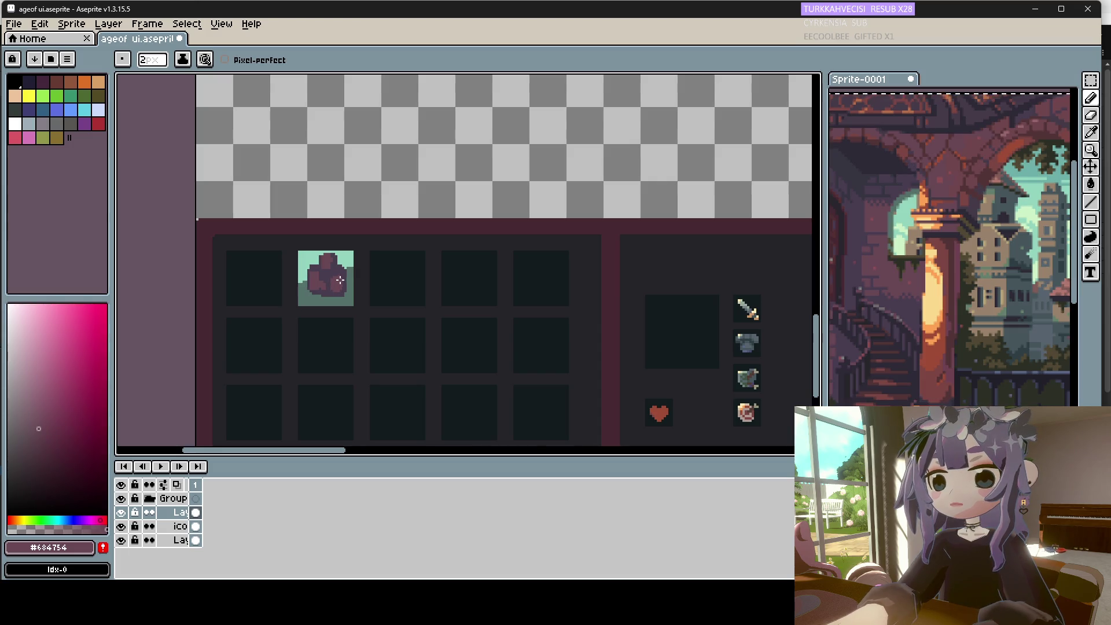
Paint light teal over the purple blob, leaving the mint background and green slope.
alt+click(323, 280)
scroll(331, 290, down, 3)
scroll(331, 290, up, 3)
alt+click(301, 258)
mouse_move(301, 258)
mouse_down()
mouse_move(337, 253)
mouse_move(317, 276)
mouse_move(338, 285)
mouse_up()
alt+click(317, 273)
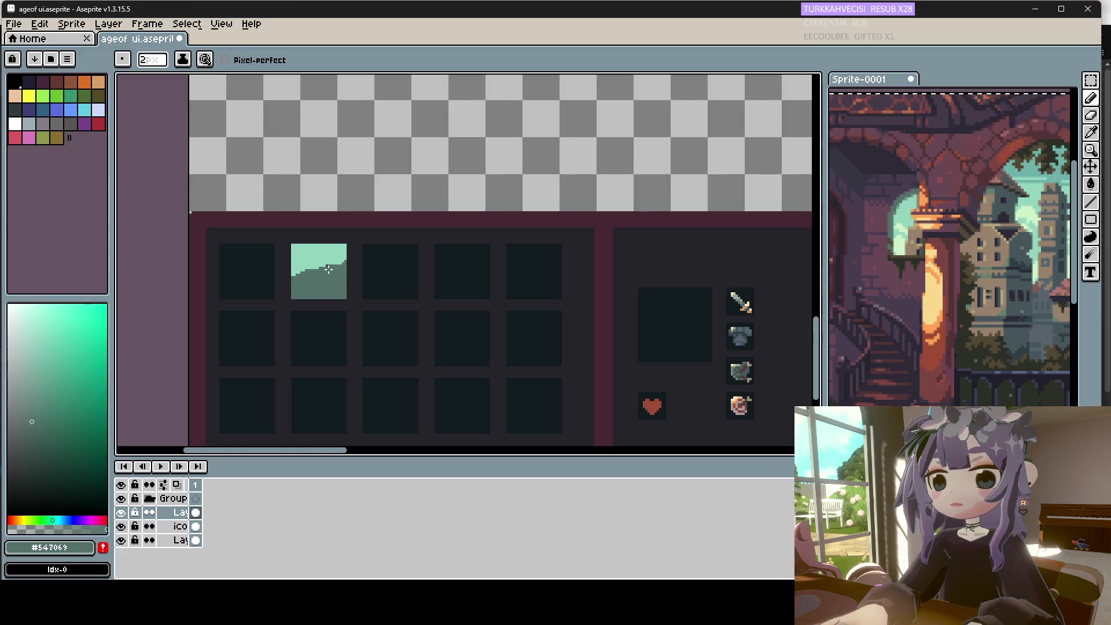
alt+click(313, 259)
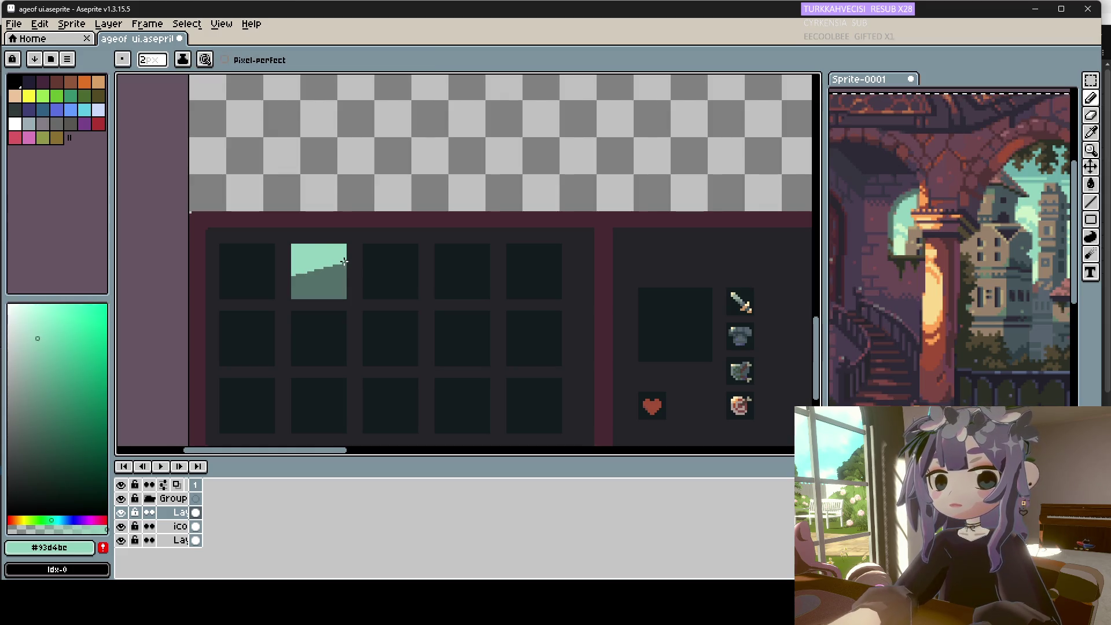
Magic-wand select the portrait icon in the top strip and paste a copy onto the slot.
key(w)
scroll(553, 174, down, 3)
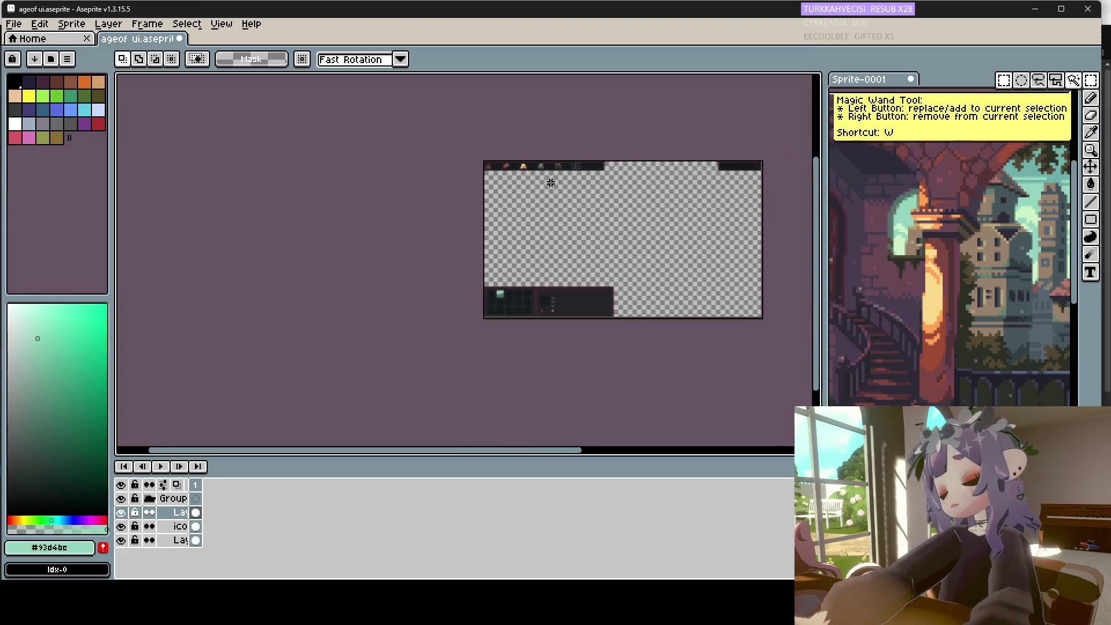
scroll(554, 175, up, 4)
scroll(554, 175, down, 2)
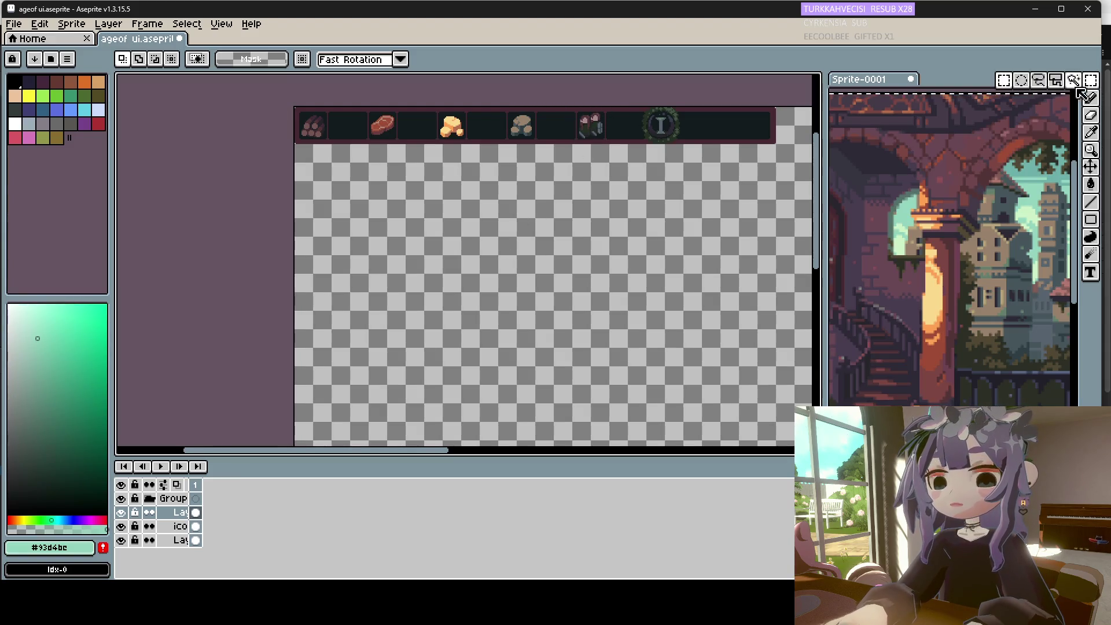
click(590, 128)
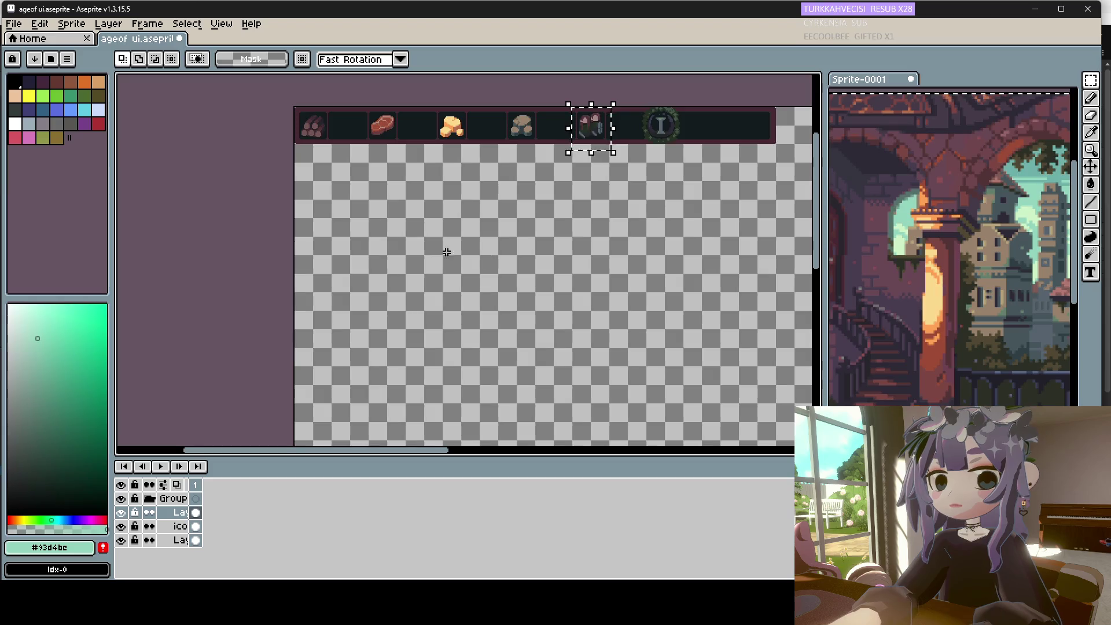
scroll(429, 243, up, 3)
scroll(415, 236, down, 3)
scroll(370, 405, up, 1)
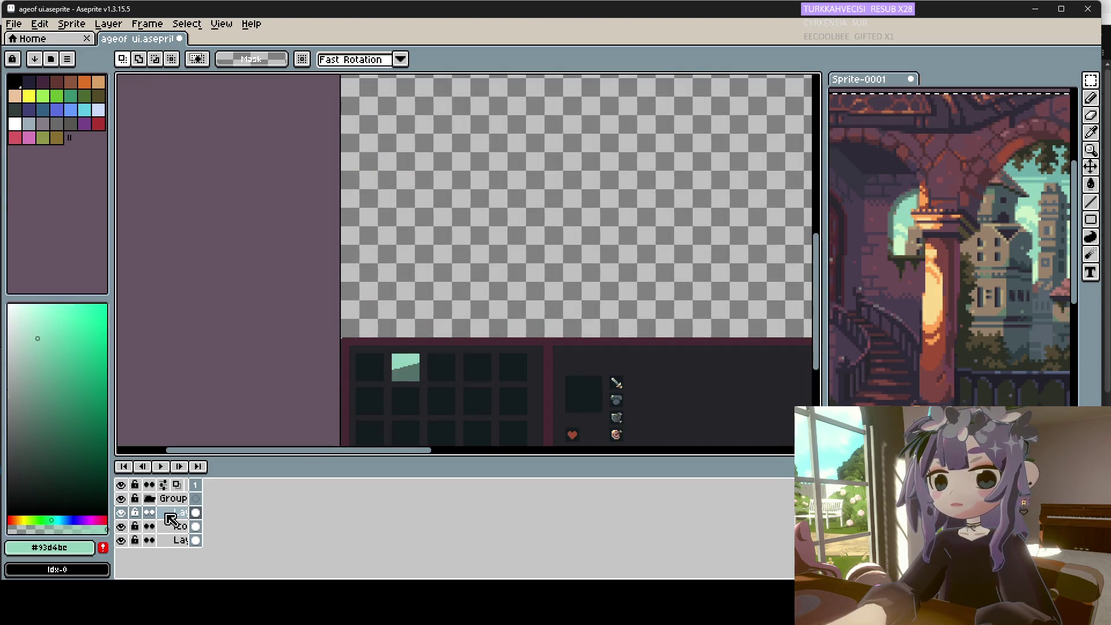
key(ctrl+v)
drag(640, 266, 404, 366)
key(Return)
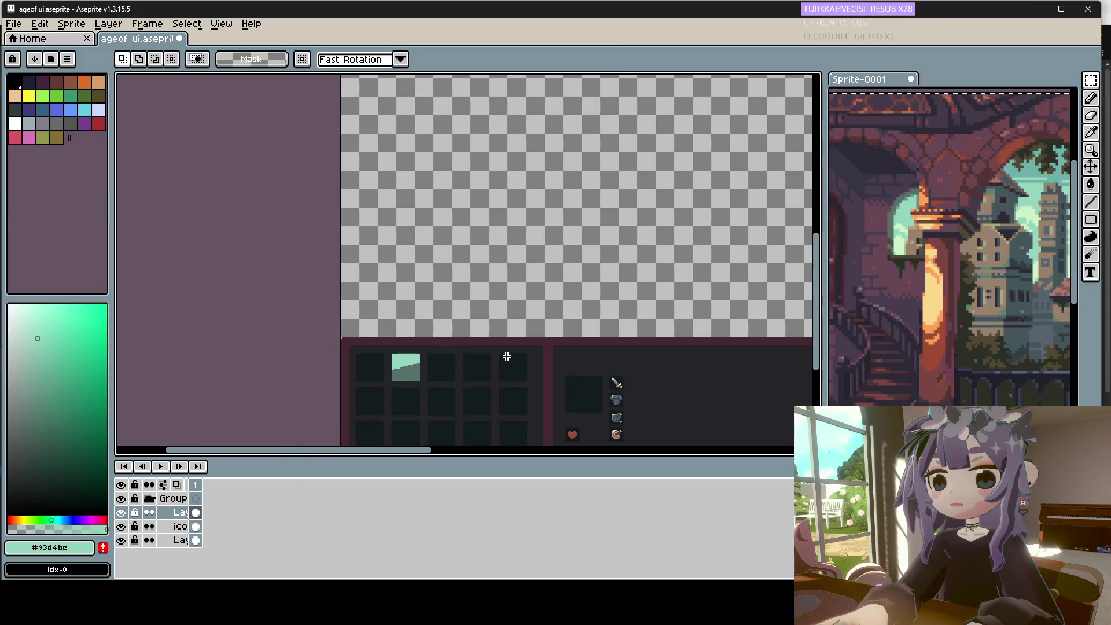
On the upper layer, move the two-character portrait into the second inventory slot and commit it.
scroll(497, 340, down, 2)
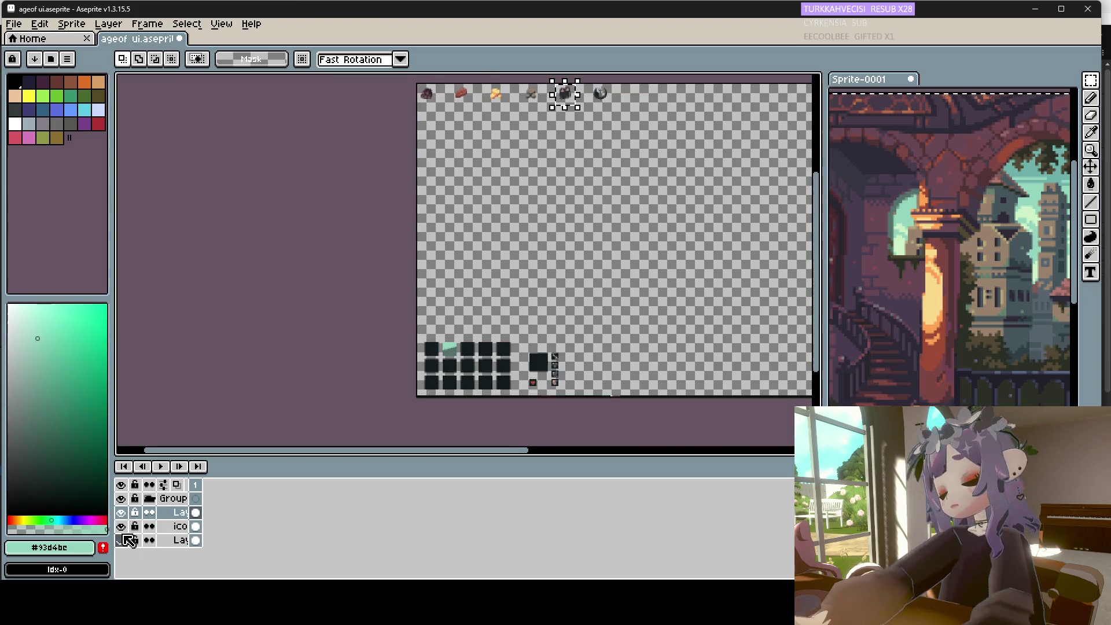
click(174, 526)
click(568, 144)
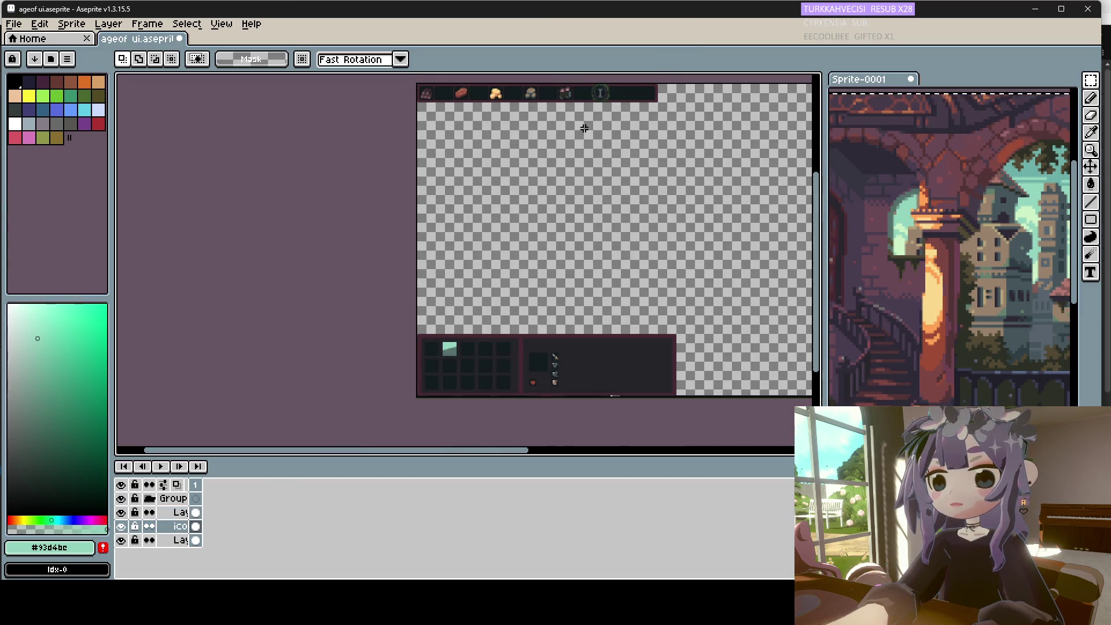
click(177, 512)
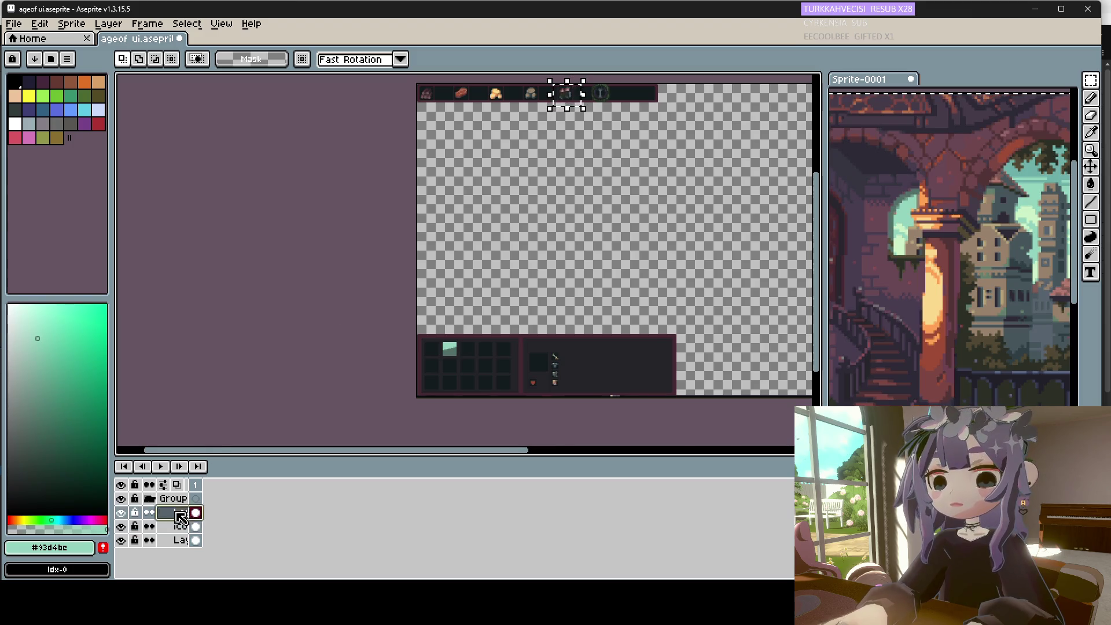
click(565, 91)
mouse_move(579, 97)
mouse_down()
mouse_move(471, 349)
mouse_move(412, 367)
mouse_up()
scroll(472, 350, up, 4)
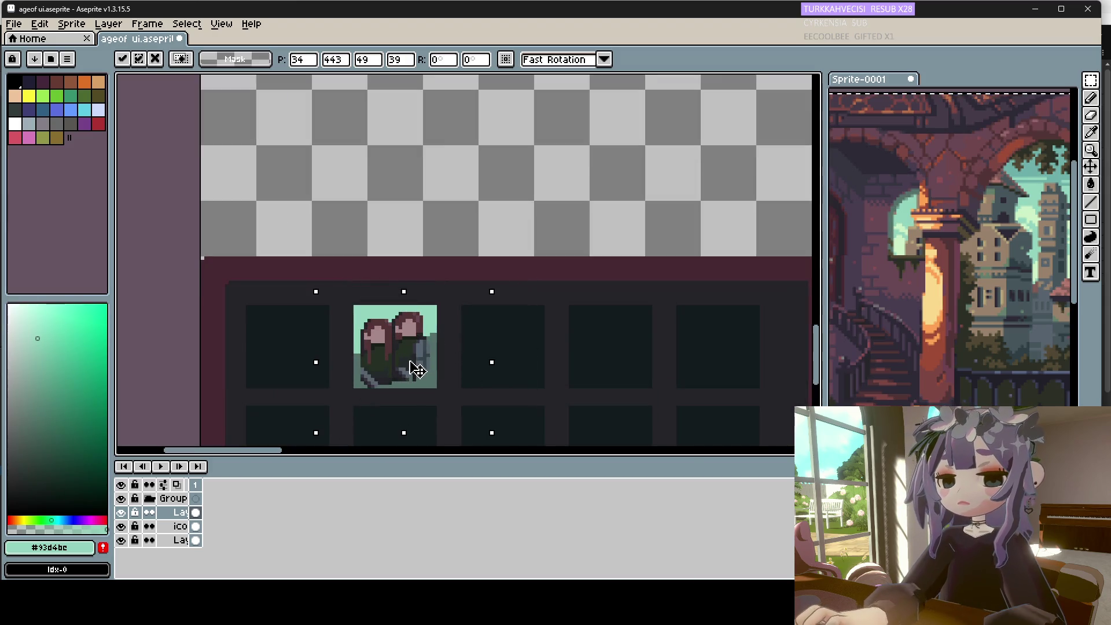
click(504, 348)
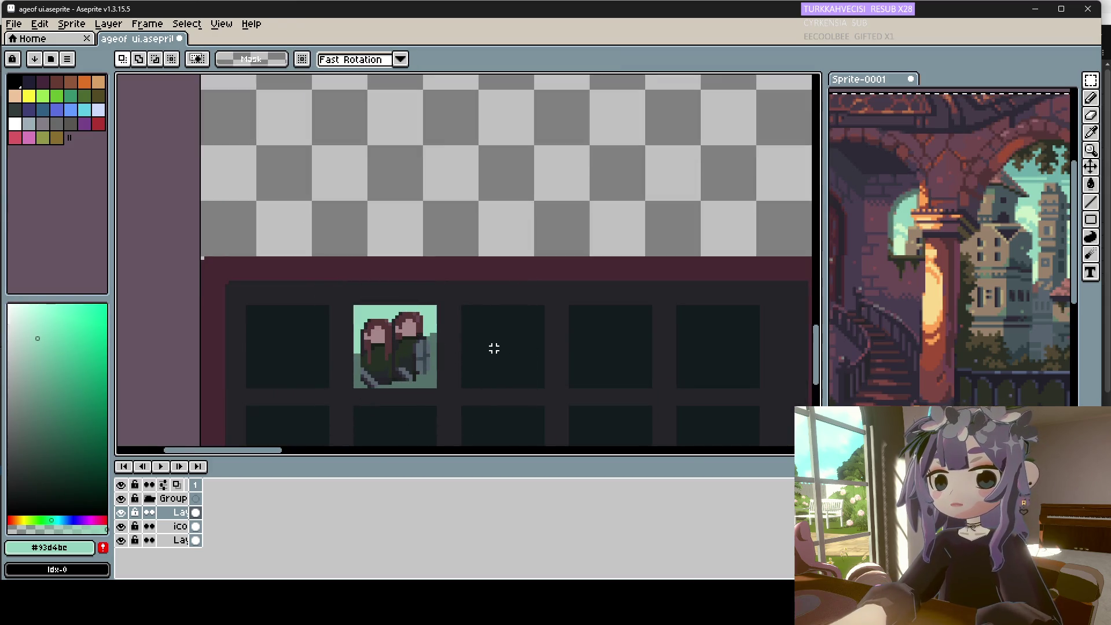
key(i)
key(b)
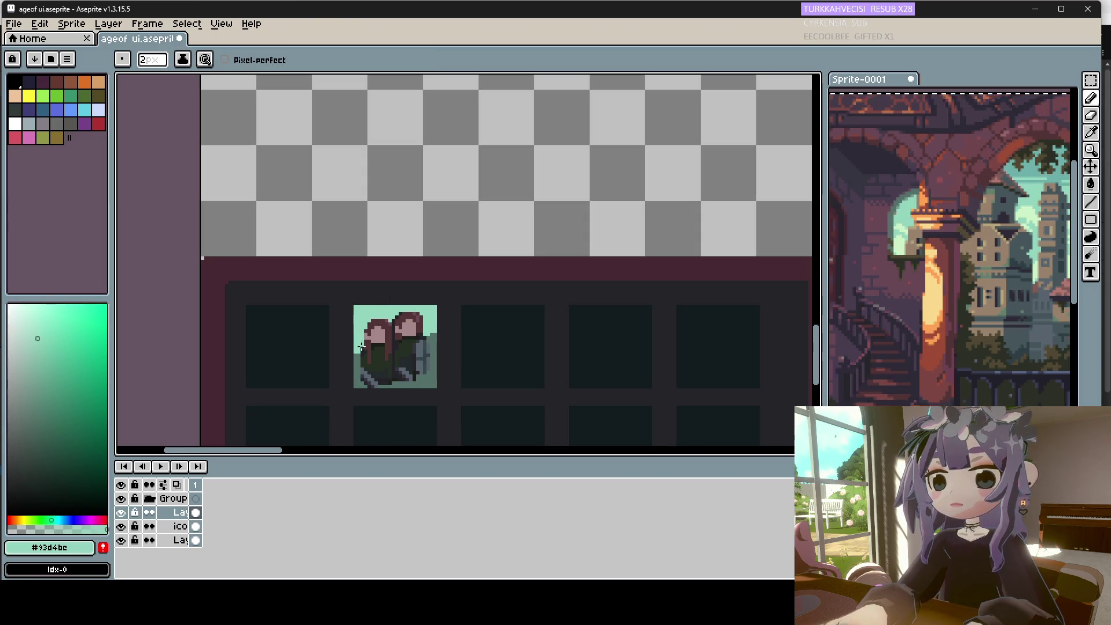
Eyedrop the portrait's dark green, mid teal, dark hair and pink hair colours.
alt+click(370, 365)
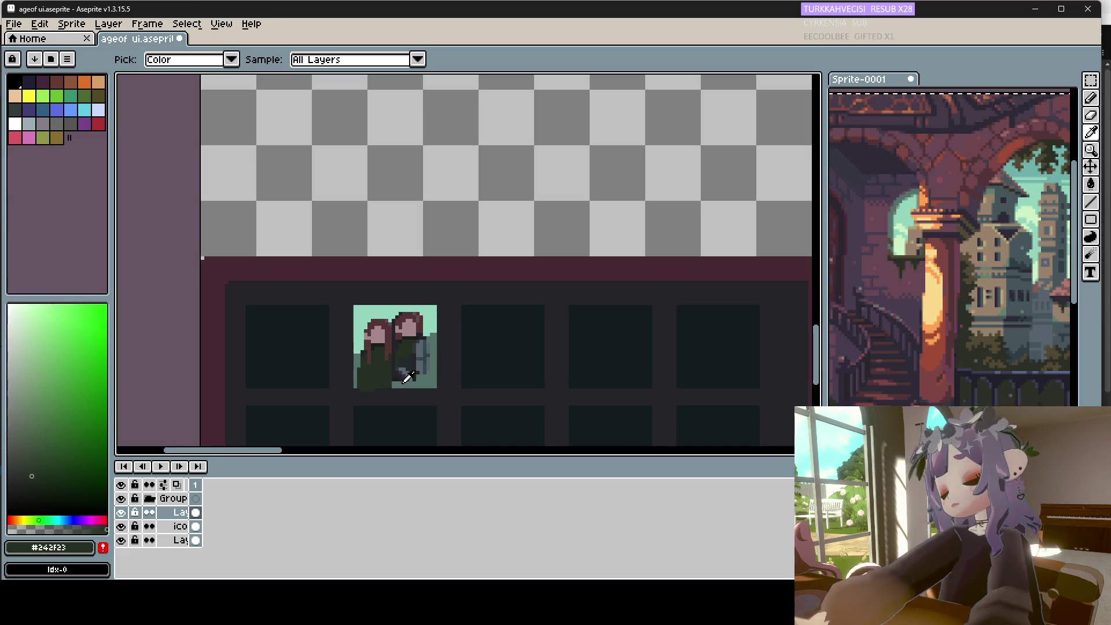
key(e)
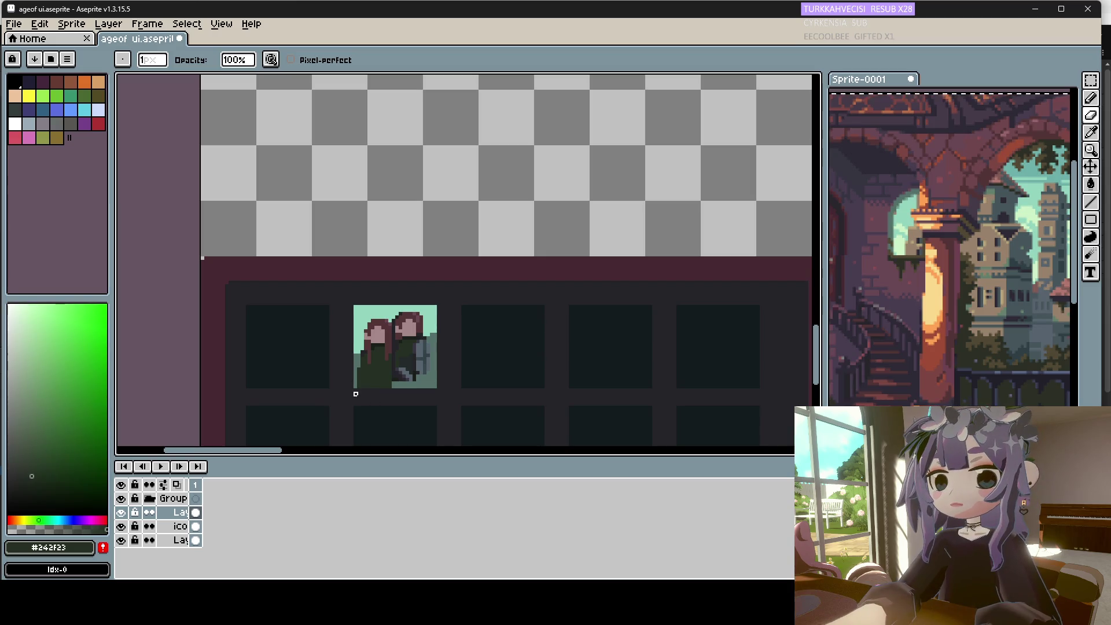
alt+click(362, 353)
key(b)
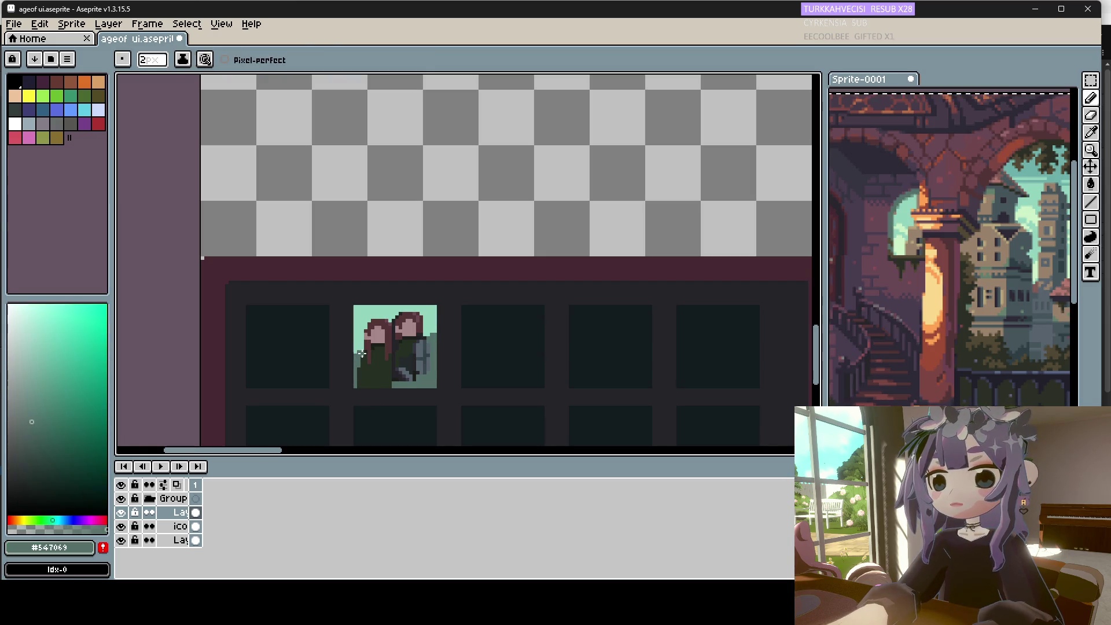
alt+click(364, 350)
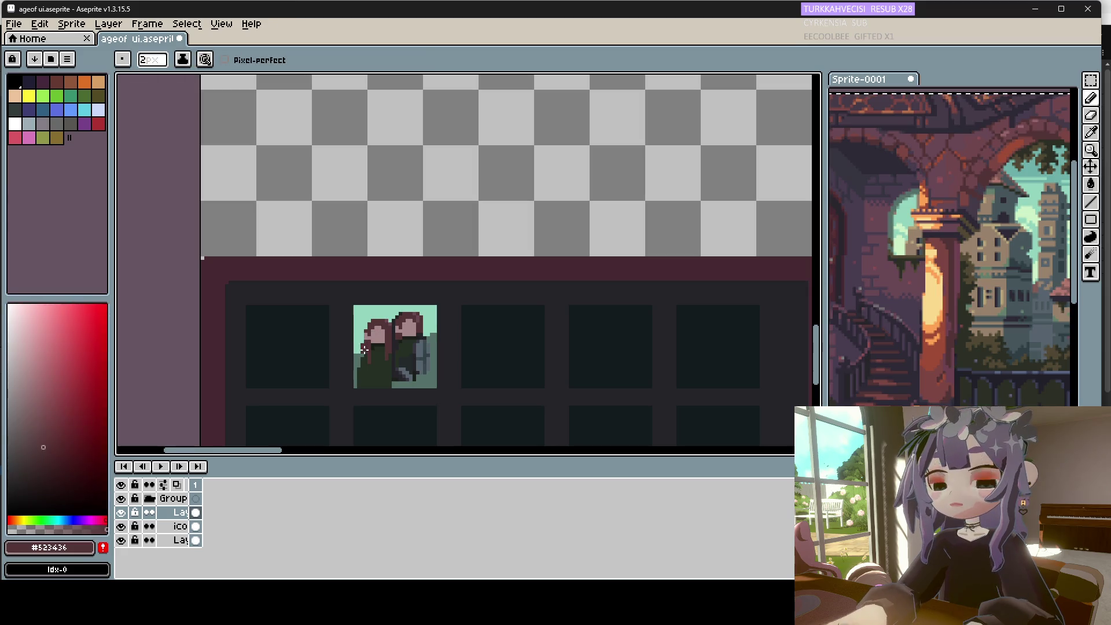
alt+click(369, 340)
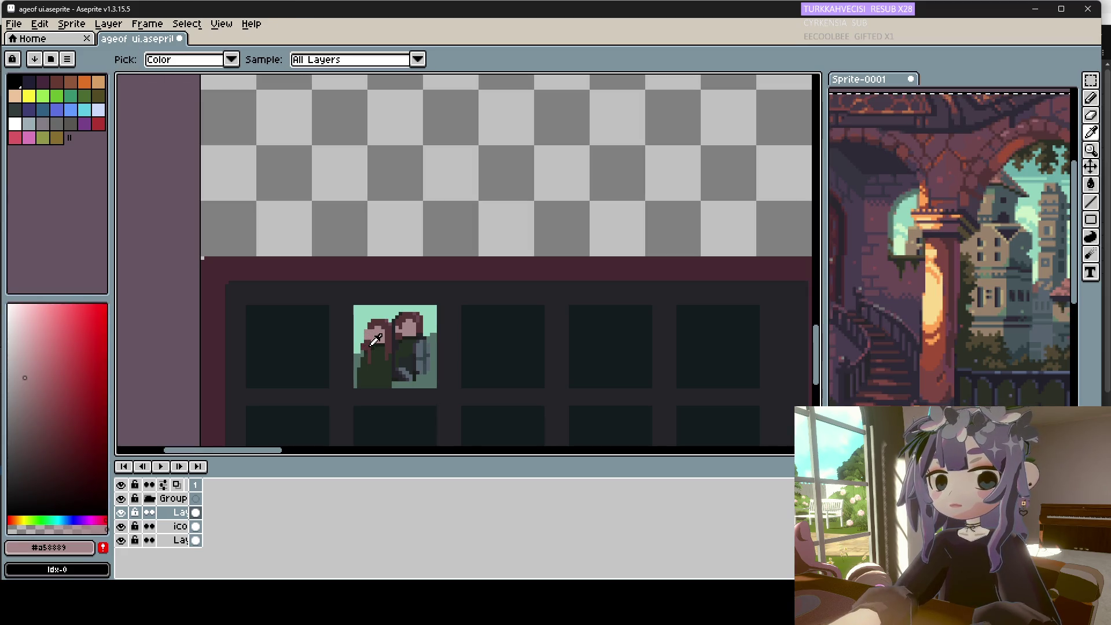
key(alt)
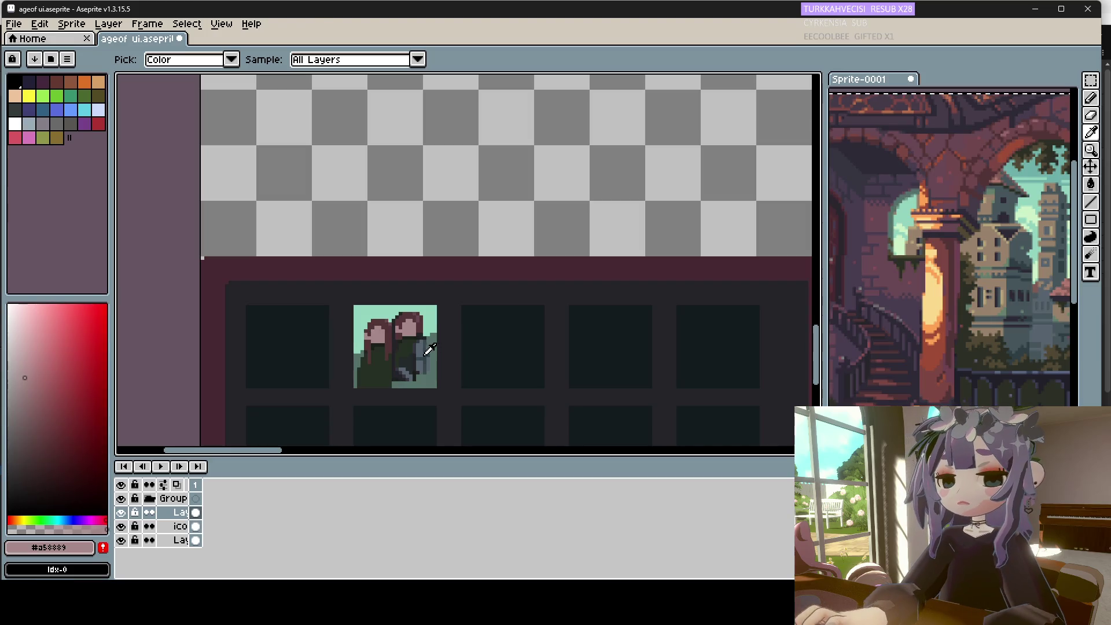
alt+click(423, 343)
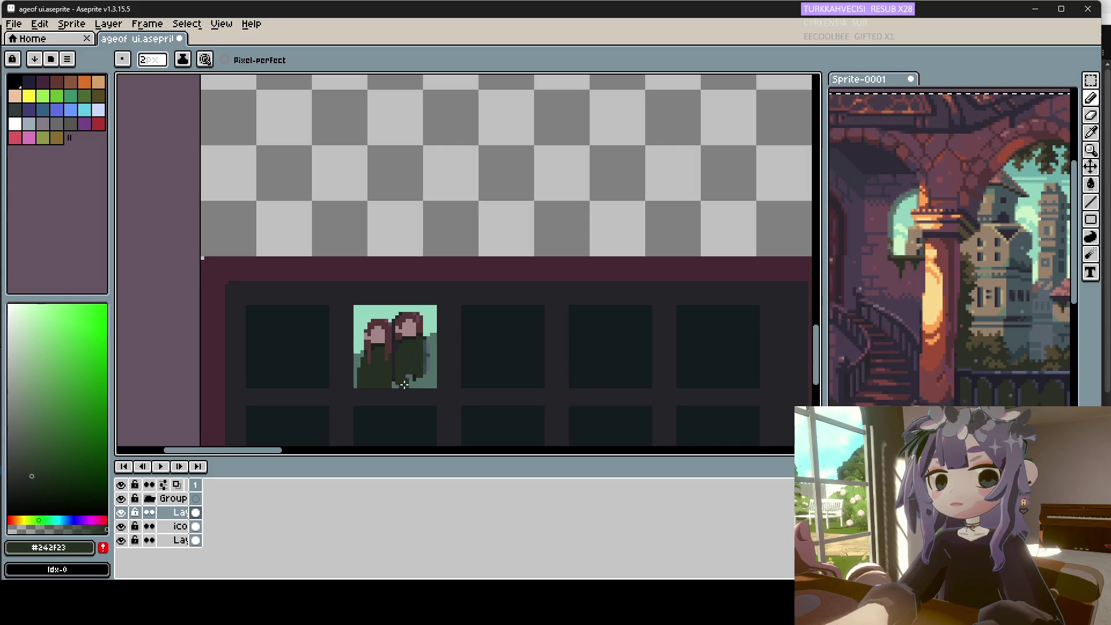
Darken the right figure's lower body in green and shrink the brush to one pixel.
drag(415, 360, 417, 372)
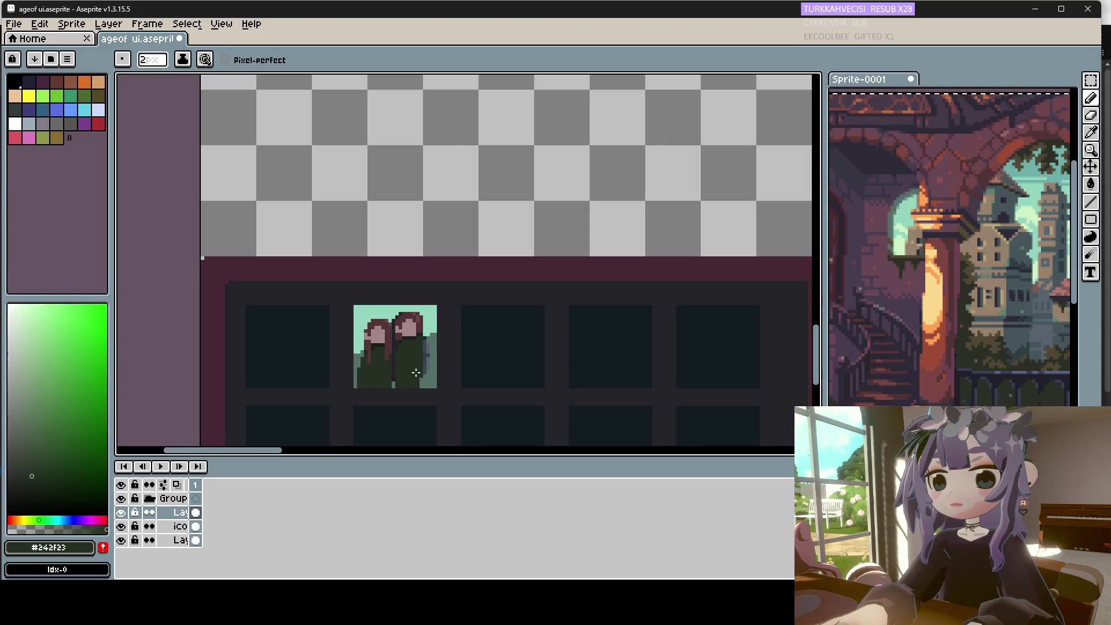
key(alt)
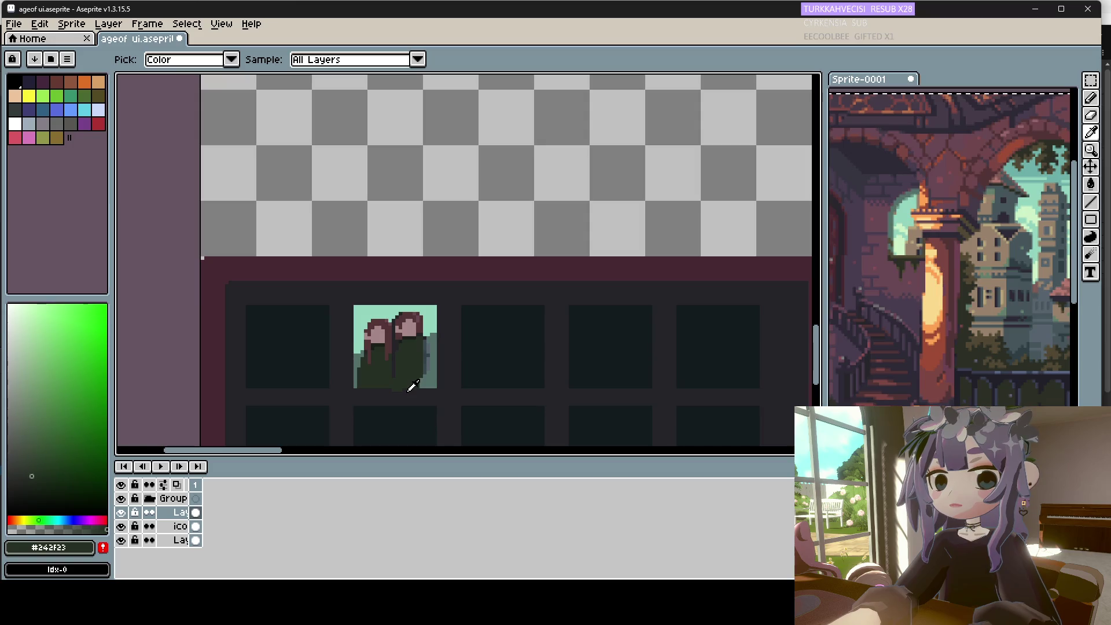
key(alt)
key(alt)
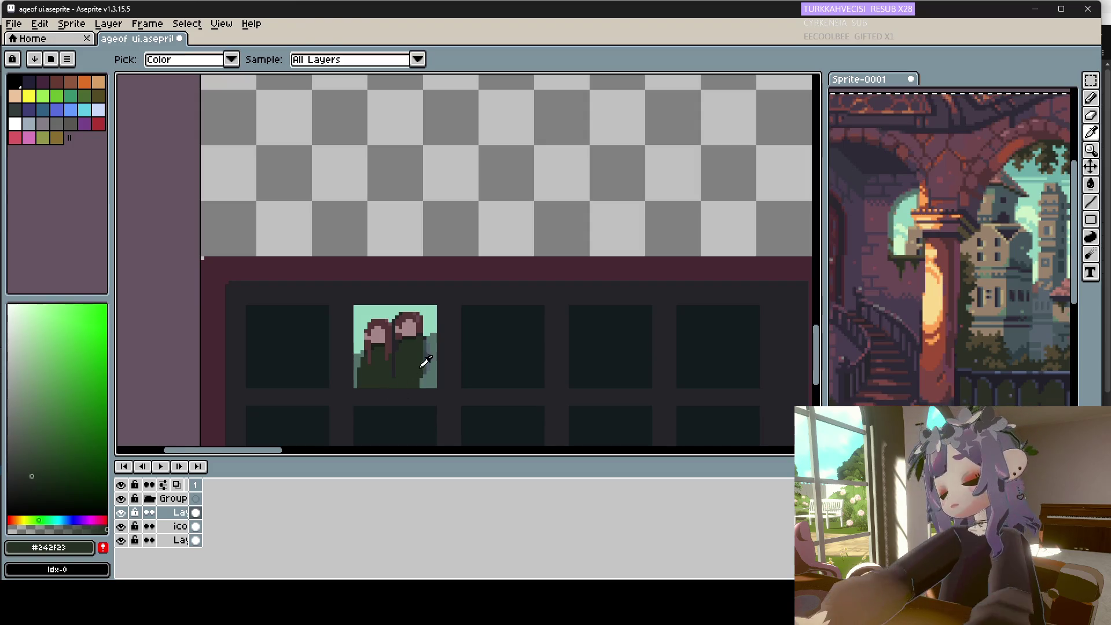
key(ctrl)
key(alt)
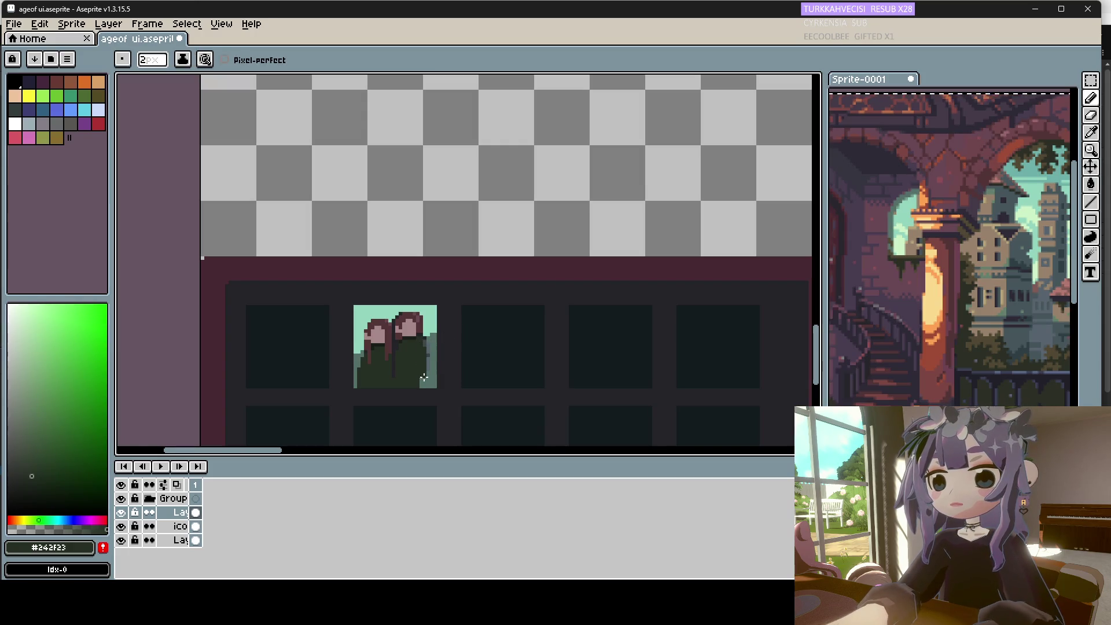
alt+click(430, 375)
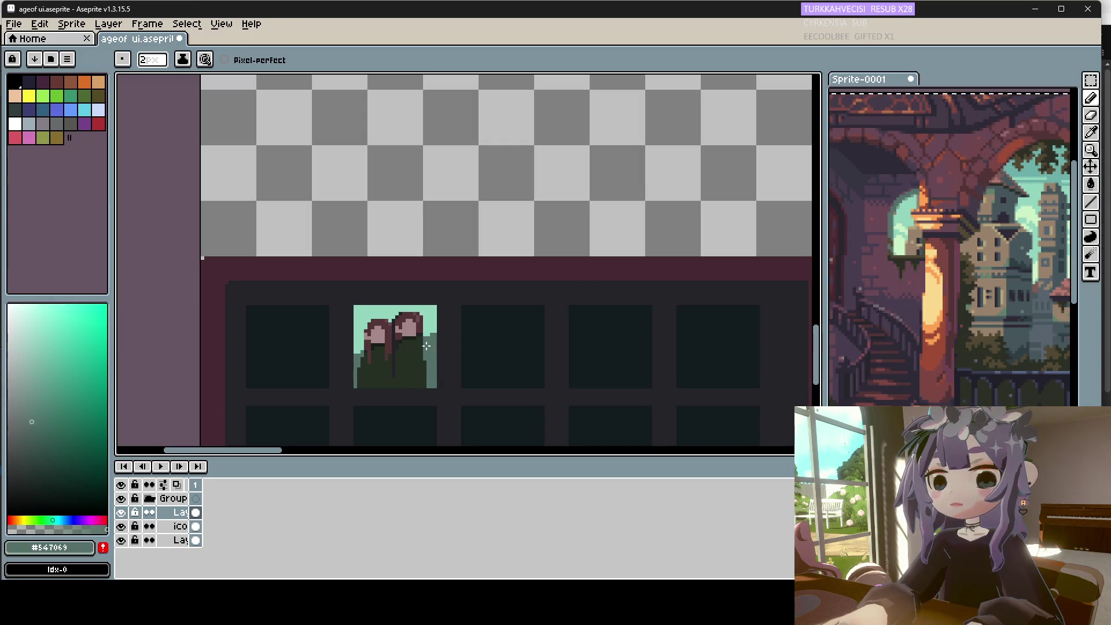
key(alt)
key(minus)
Clear the selection and sample the light teal, hair, dark green and mint portrait colours.
key(ctrl+d)
alt+click(421, 315)
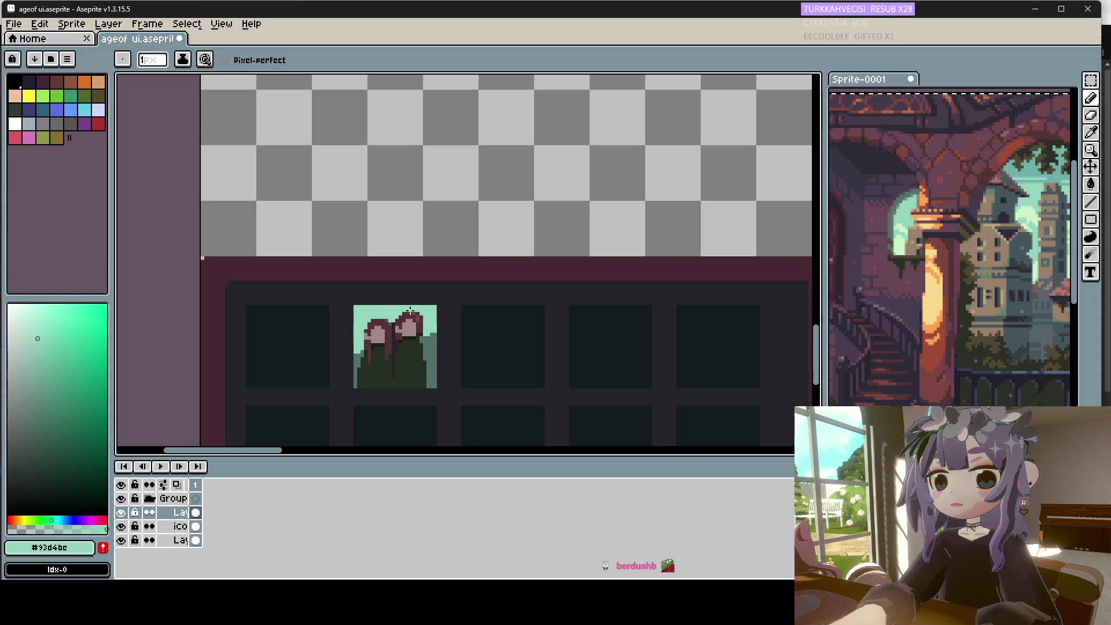
alt+click(421, 324)
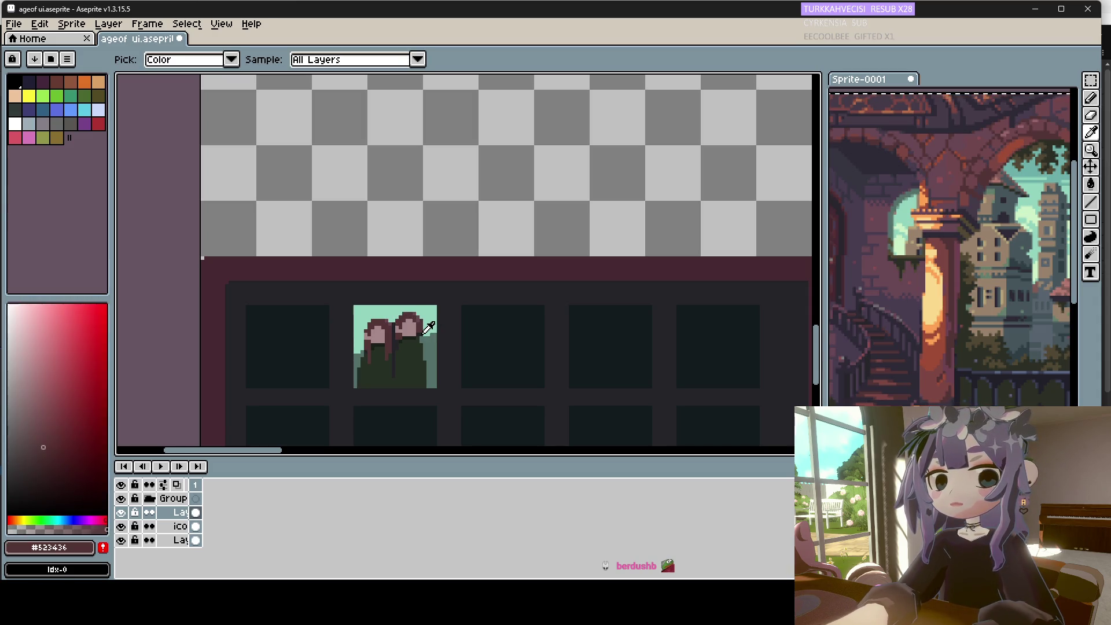
alt+click(426, 364)
alt+click(410, 329)
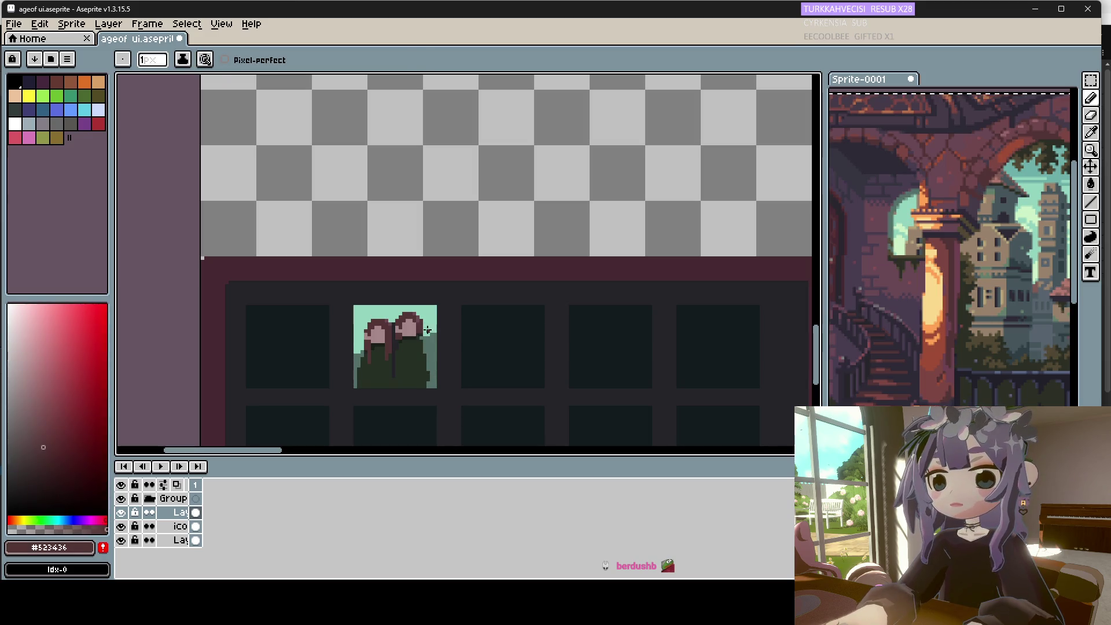
alt+click(421, 333)
scroll(416, 327, down, 3)
scroll(414, 327, up, 2)
scroll(412, 326, down, 2)
scroll(410, 326, up, 4)
Paint a stray dark pixel mint, then sample the hair and dark outline colours.
click(410, 315)
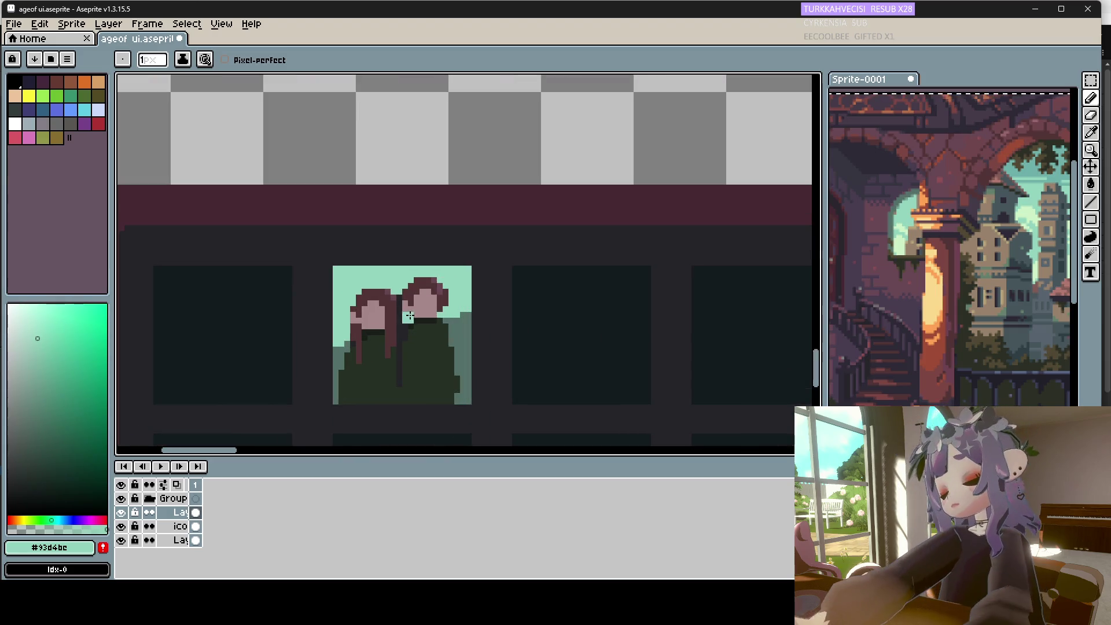
alt+click(410, 314)
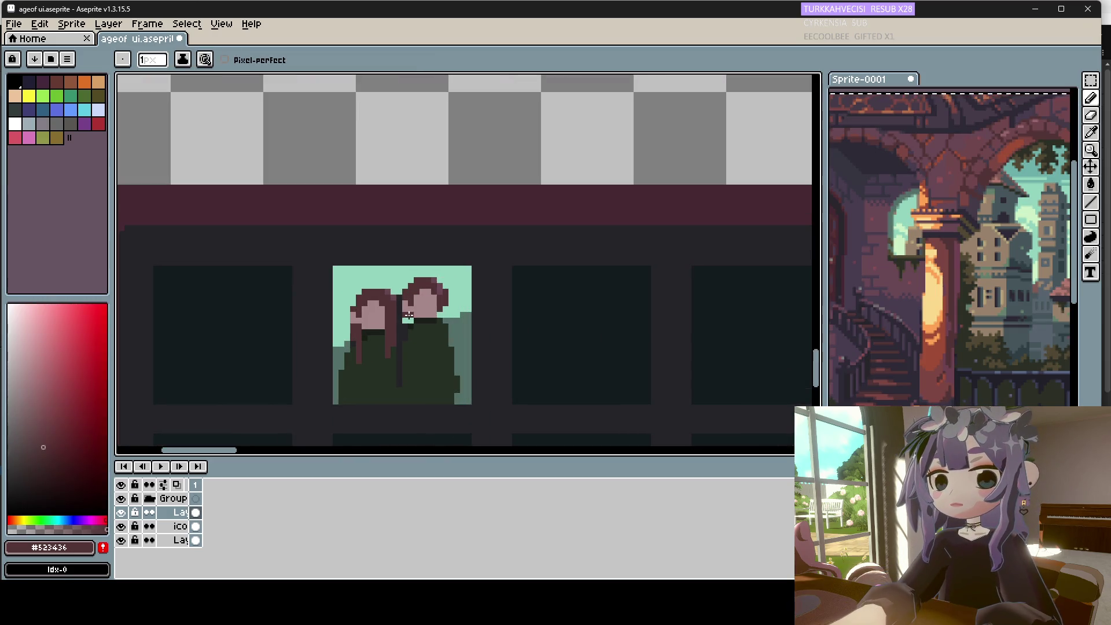
alt+click(417, 322)
scroll(412, 341, down, 1)
scroll(411, 345, up, 1)
scroll(412, 345, down, 3)
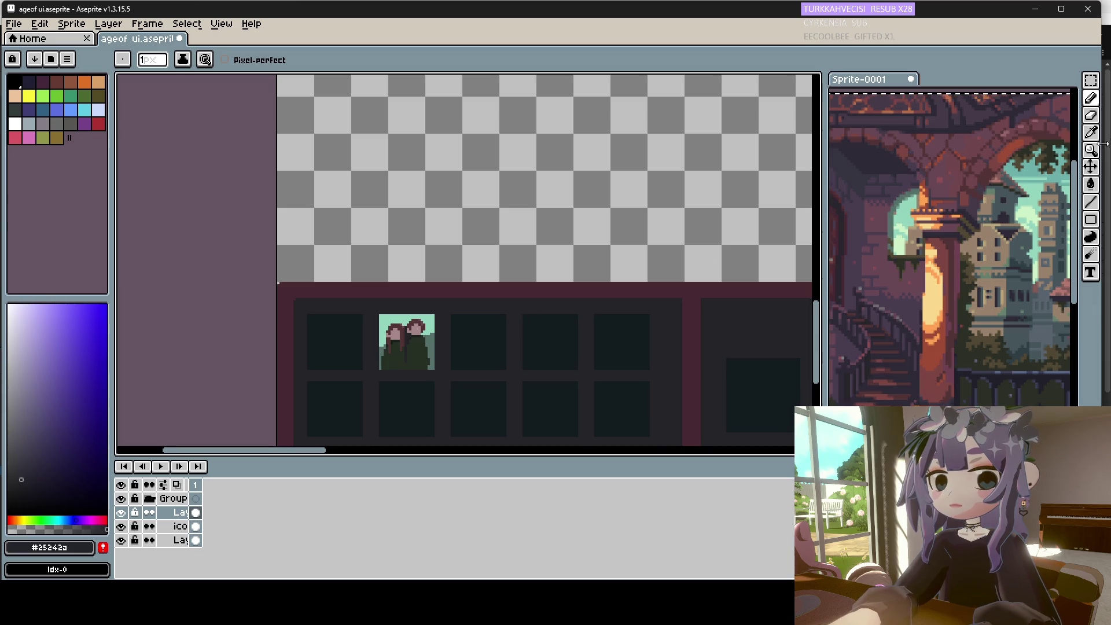
click(1091, 80)
Select the portrait tile and scale it larger, committing the transform.
mouse_move(464, 299)
mouse_down()
mouse_move(358, 376)
mouse_move(389, 336)
mouse_move(435, 366)
mouse_up()
click(414, 374)
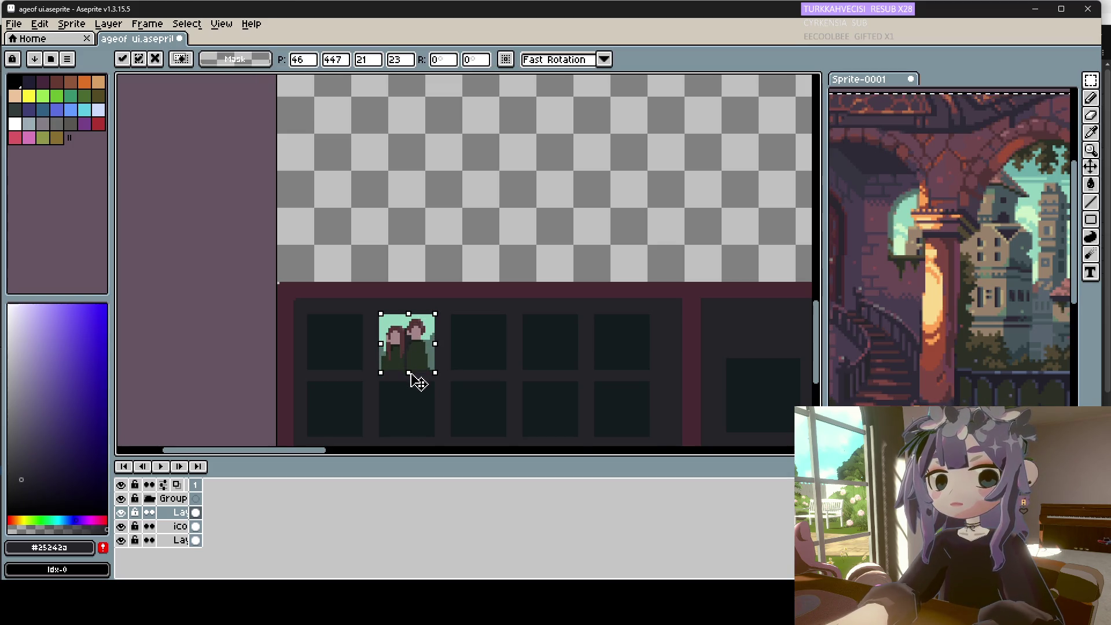
key(Return)
drag(434, 364, 448, 380)
key(Return)
key(ctrl+d)
scroll(411, 336, up, 1)
Sample the portrait's dark green, mint background, outline and darker shading green.
key(b)
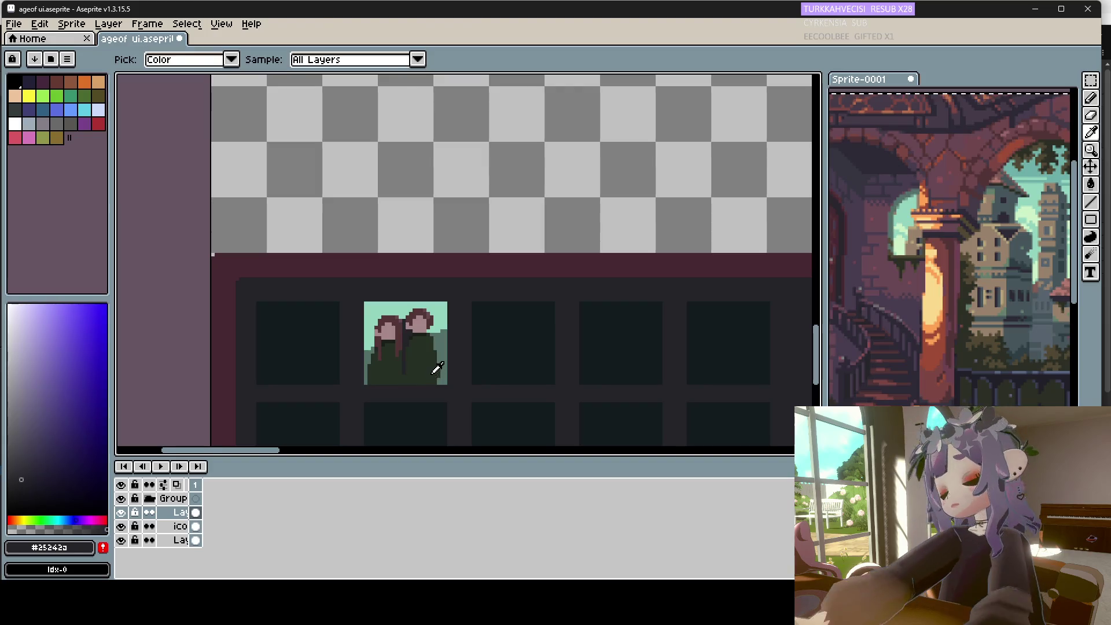
alt+click(436, 379)
scroll(436, 371, down, 3)
scroll(440, 347, up, 2)
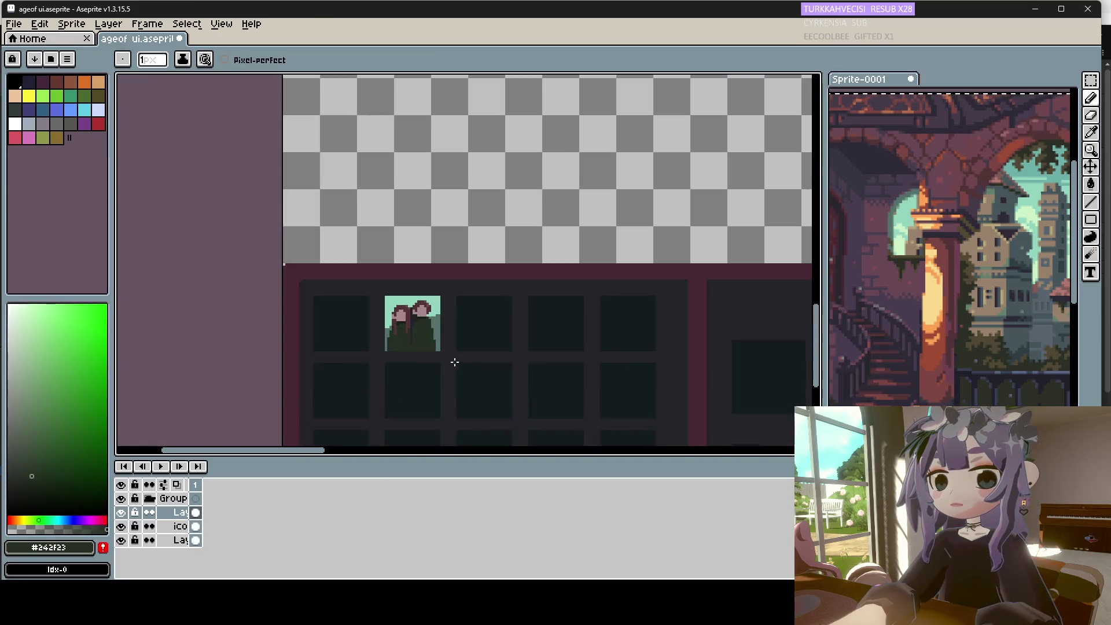
scroll(450, 363, down, 2)
scroll(446, 351, up, 3)
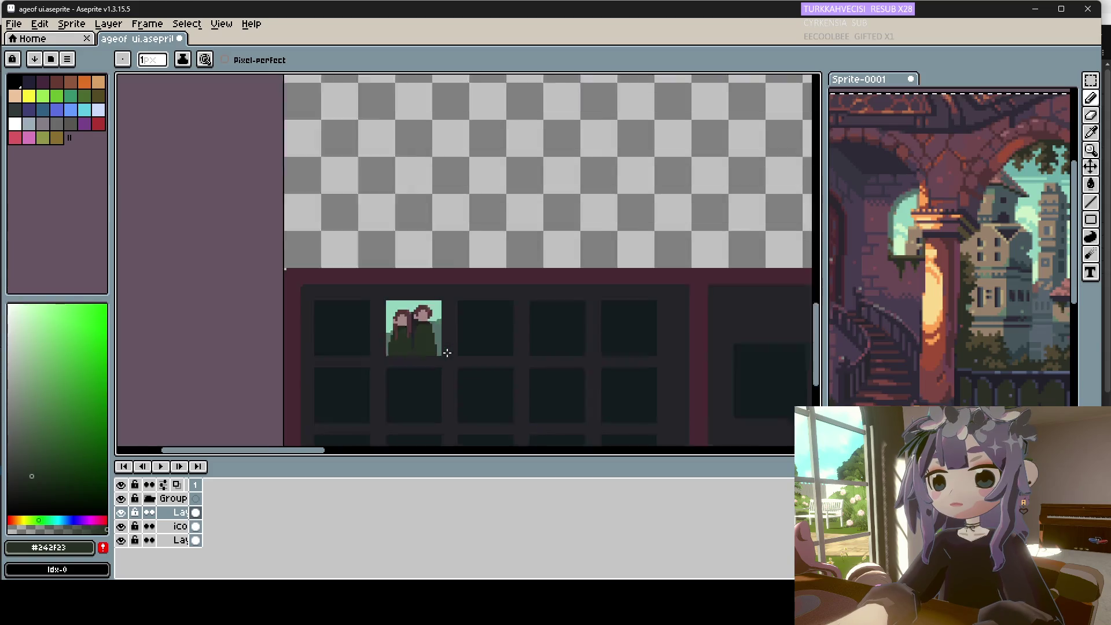
alt+click(433, 285)
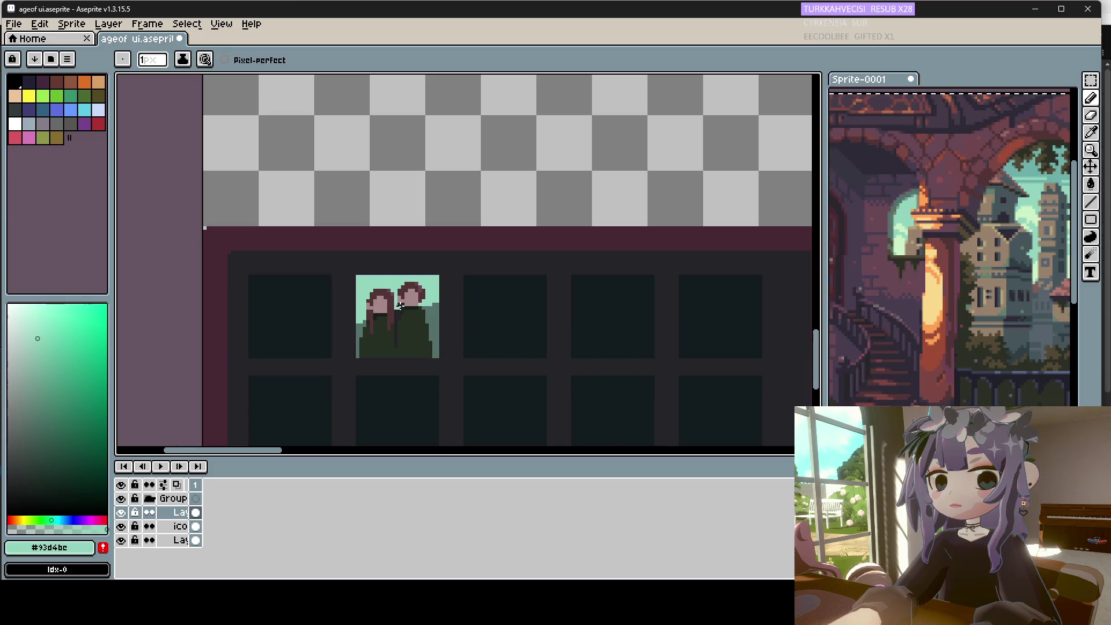
alt+click(401, 304)
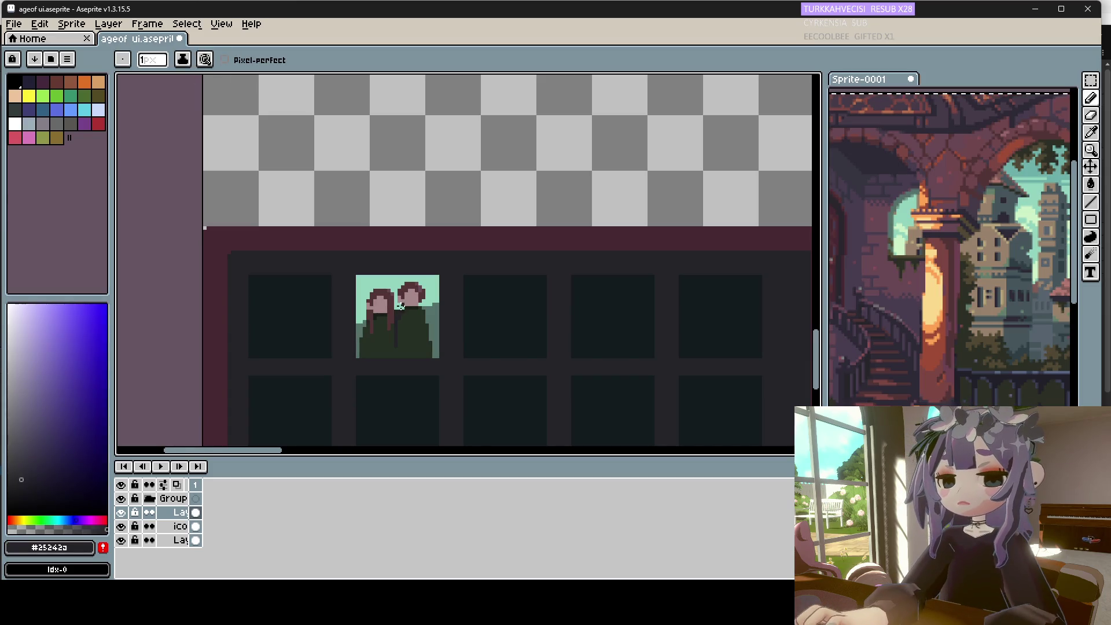
alt+click(404, 313)
Eyedrop the portrait's hair colour, the dark slot colour and the mint background.
key(g)
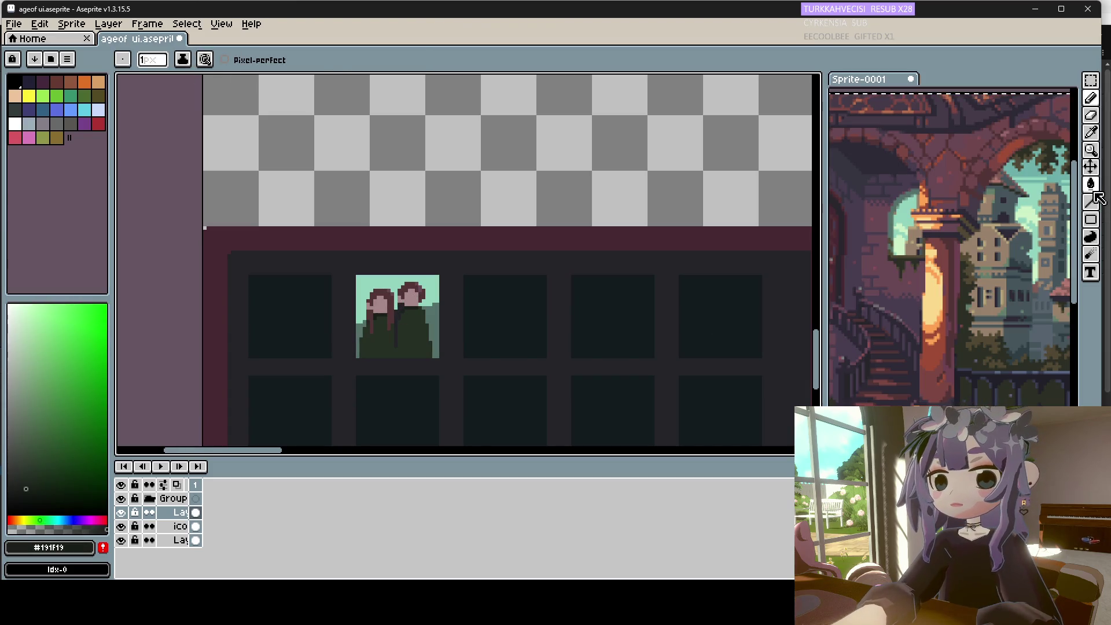
key(b)
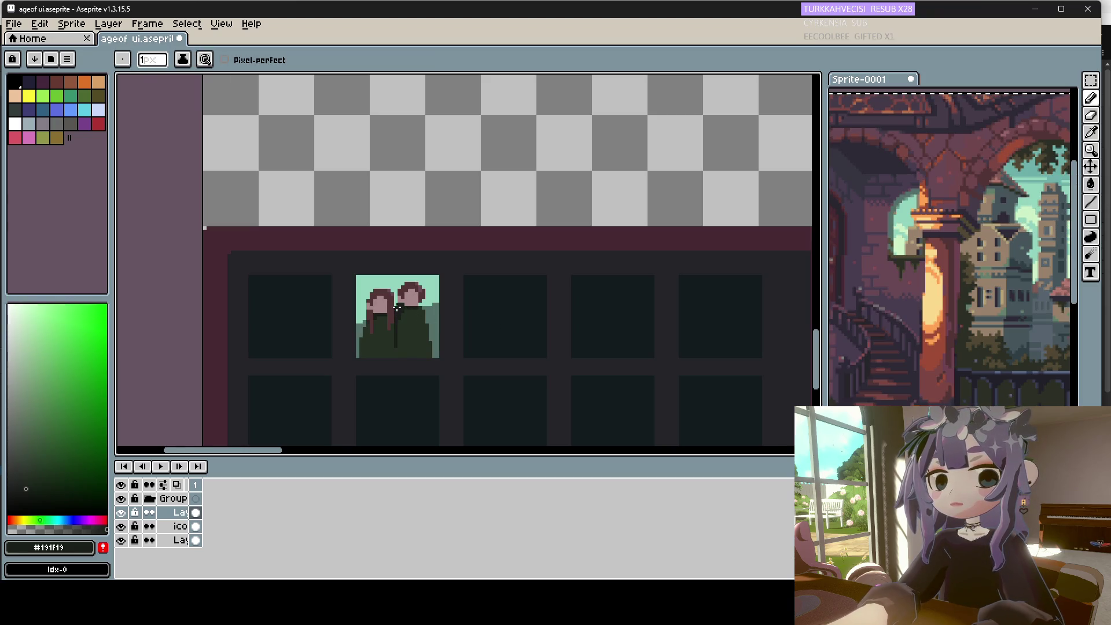
alt+click(394, 312)
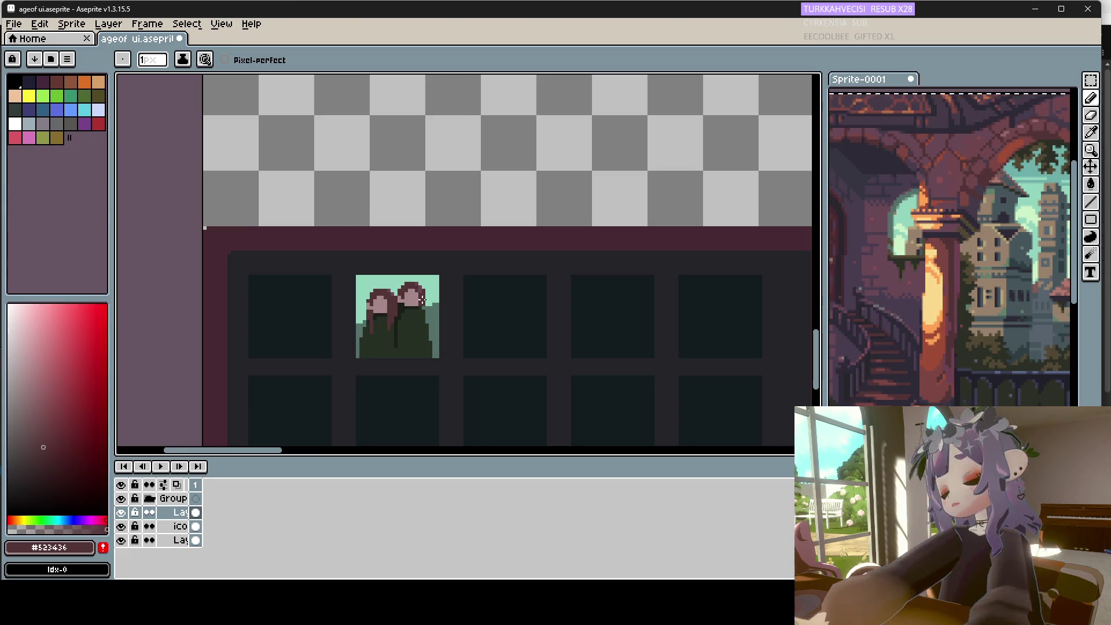
scroll(445, 290, down, 4)
scroll(442, 296, up, 3)
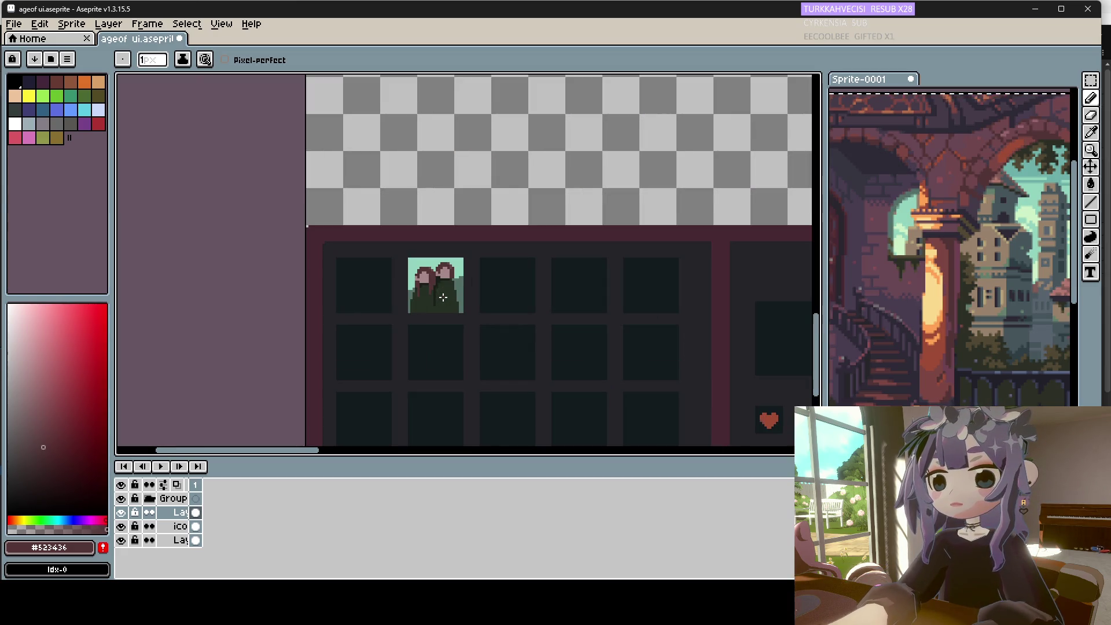
alt+click(377, 273)
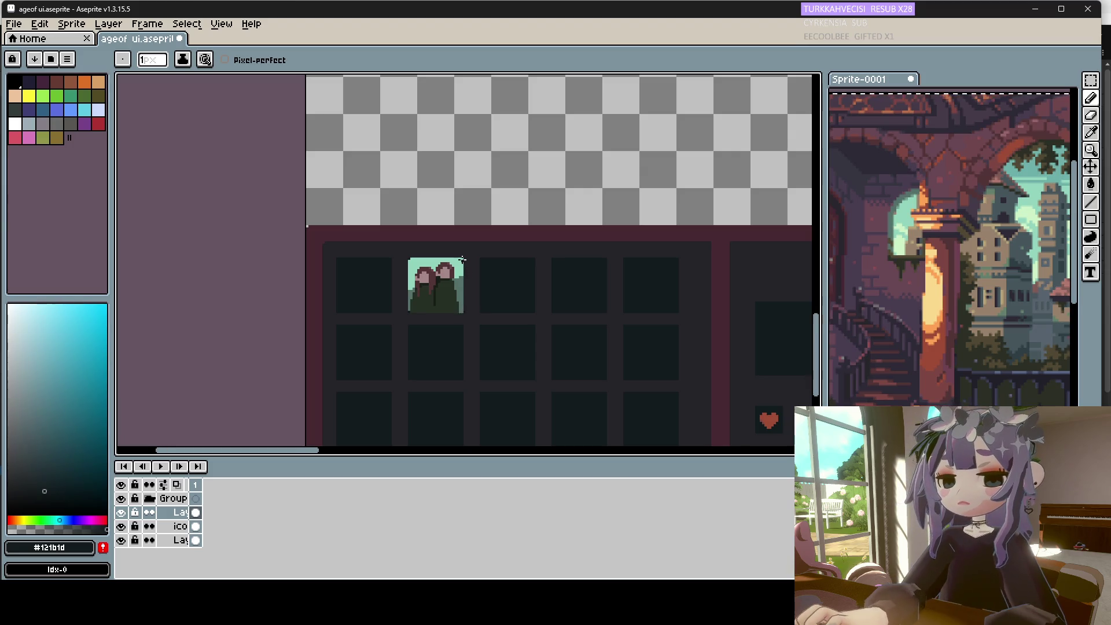
scroll(462, 258, down, 1)
scroll(468, 243, up, 1)
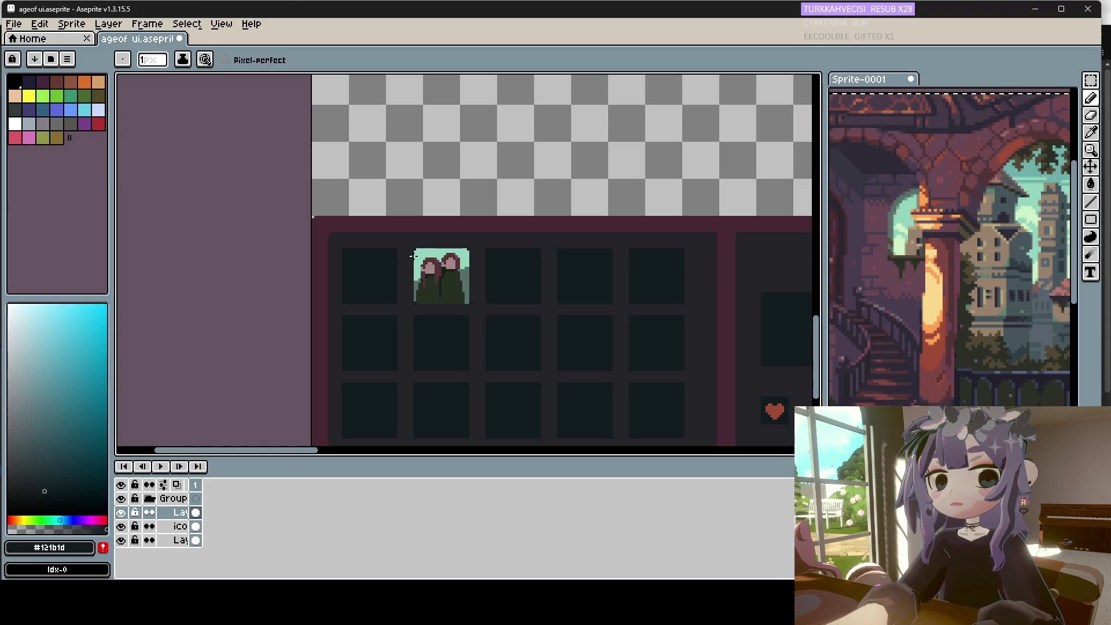
key(i)
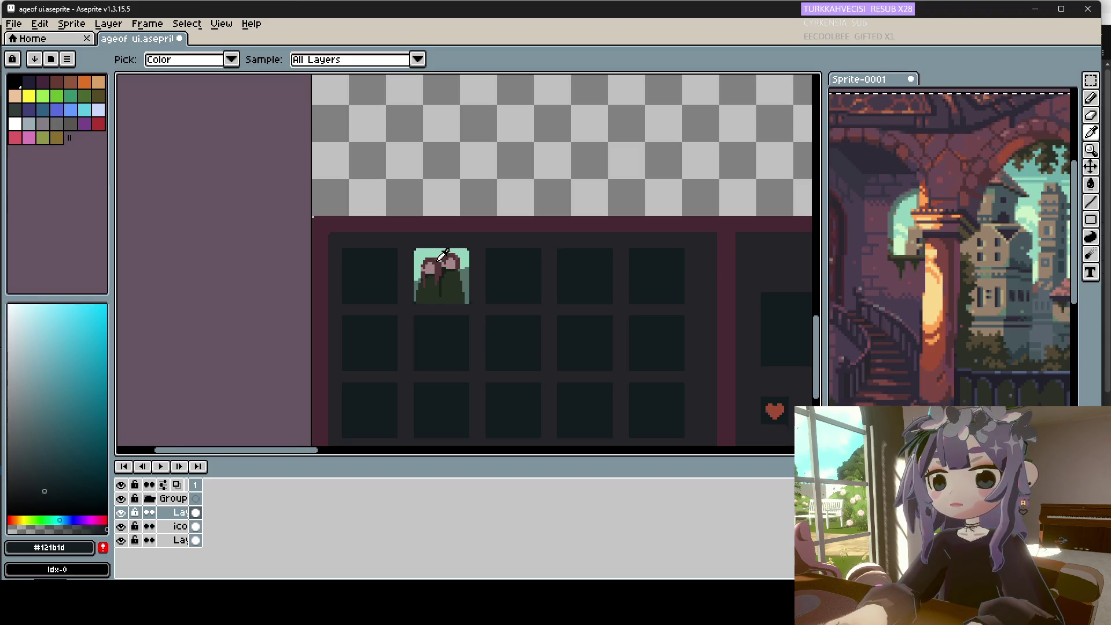
click(443, 253)
Copy the portrait tile into the first inventory slot and drop it in place.
key(m)
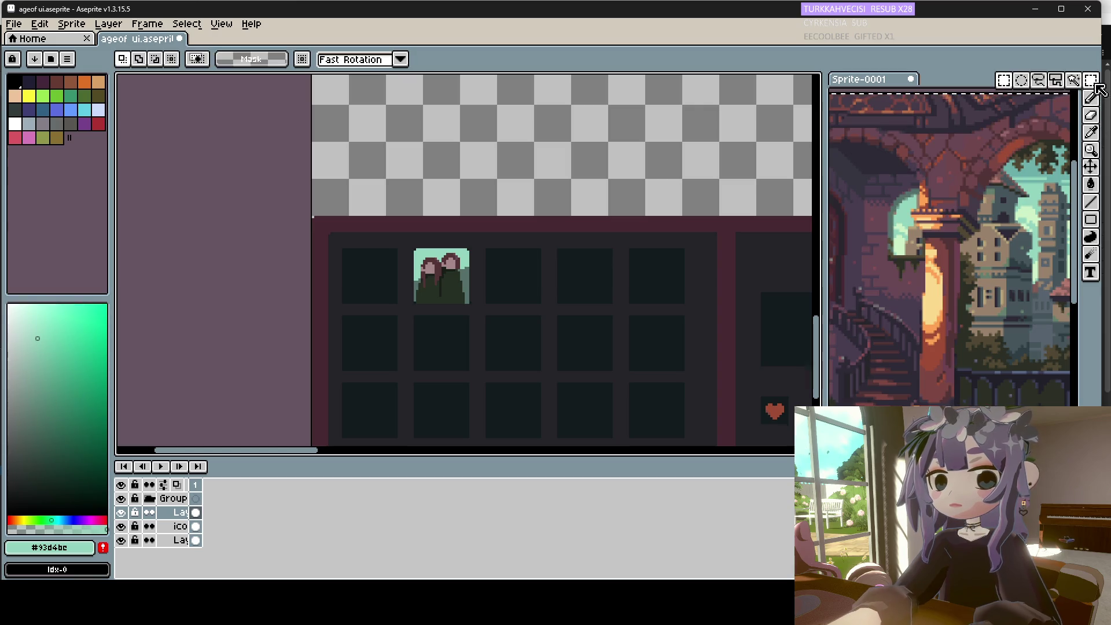
mouse_move(487, 230)
mouse_down()
mouse_move(410, 312)
mouse_move(443, 303)
mouse_move(392, 303)
mouse_move(397, 284)
mouse_up()
click(382, 337)
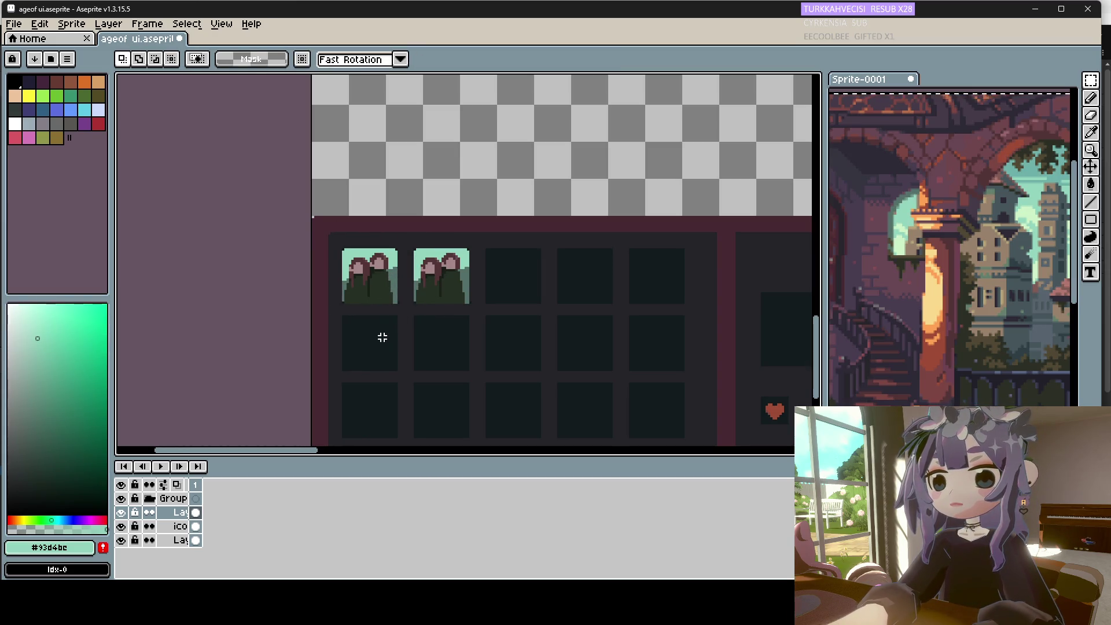
Bucket-fill the copied figures and heads mint, then pencil a dark ground line across the slot.
key(i)
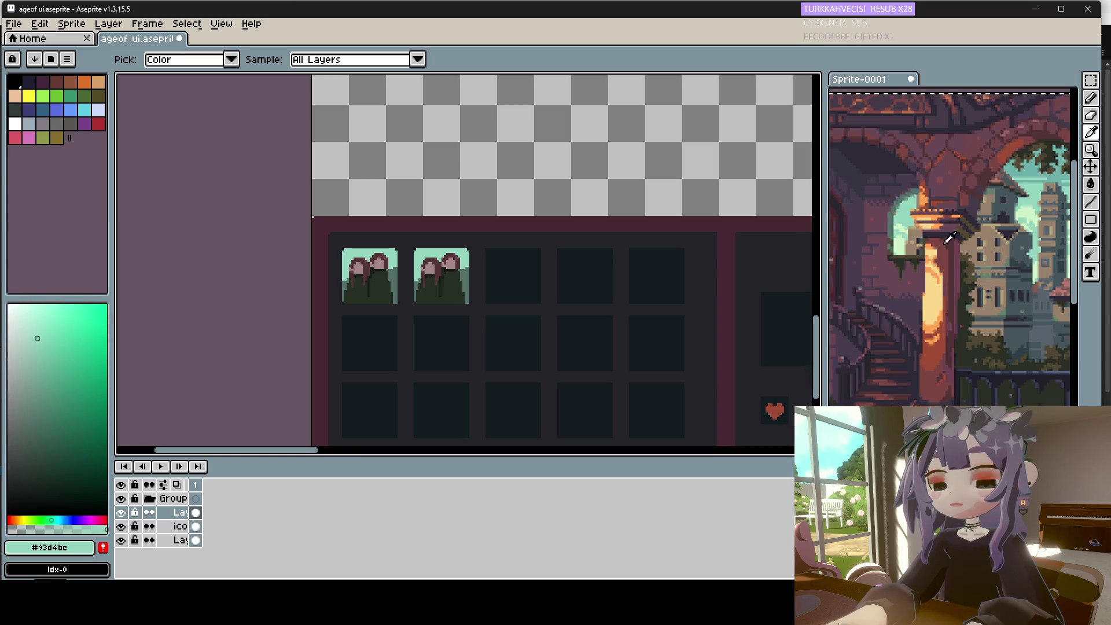
key(g)
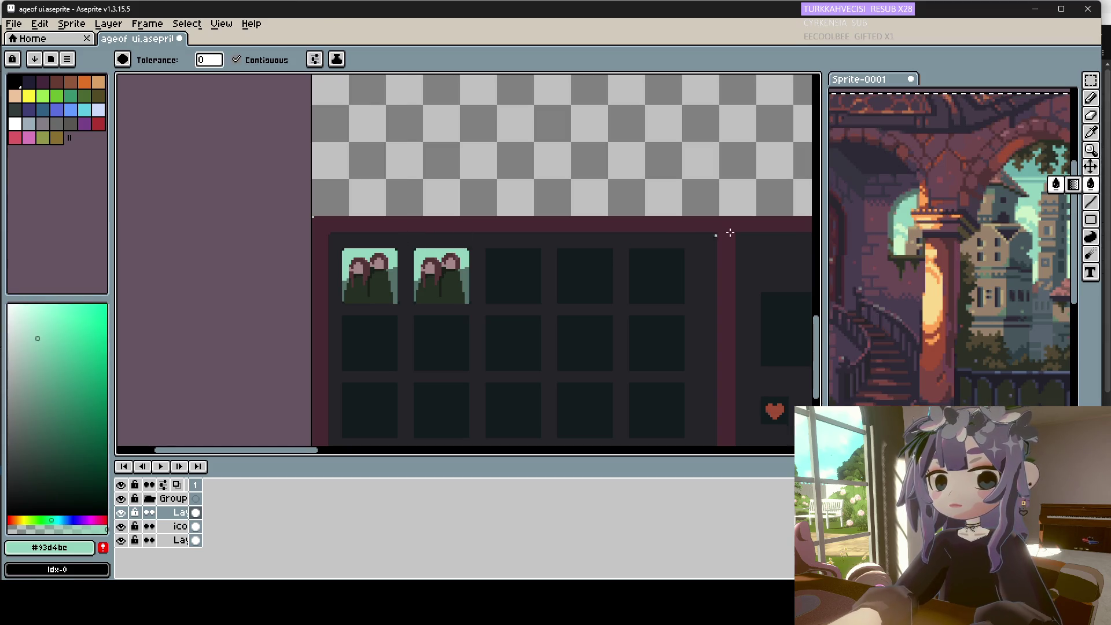
click(382, 264)
click(370, 290)
click(371, 277)
click(357, 275)
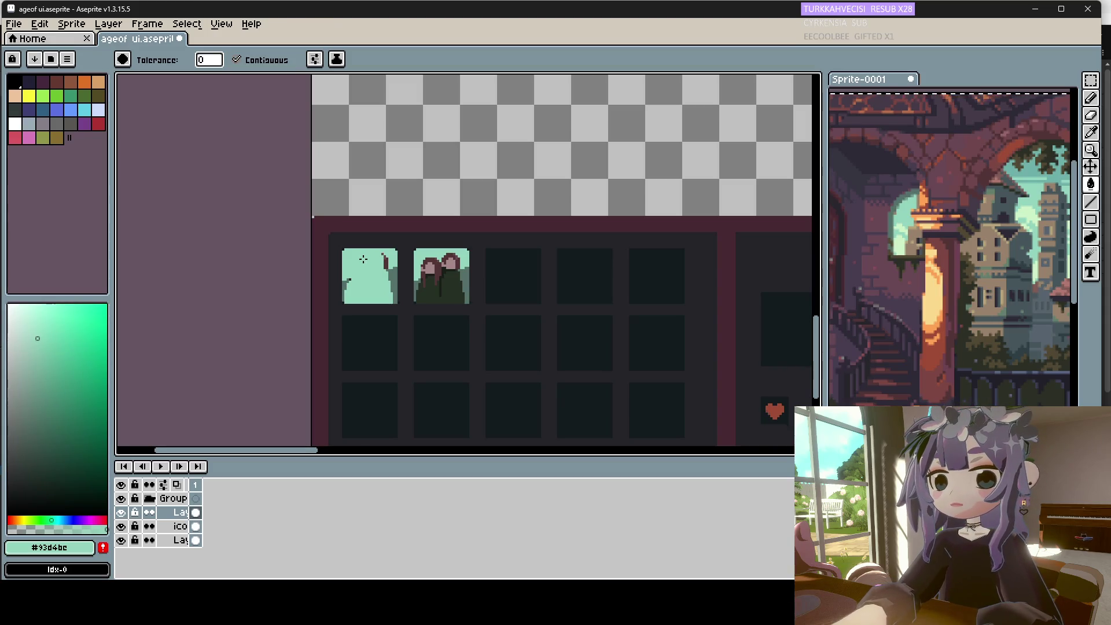
key(b)
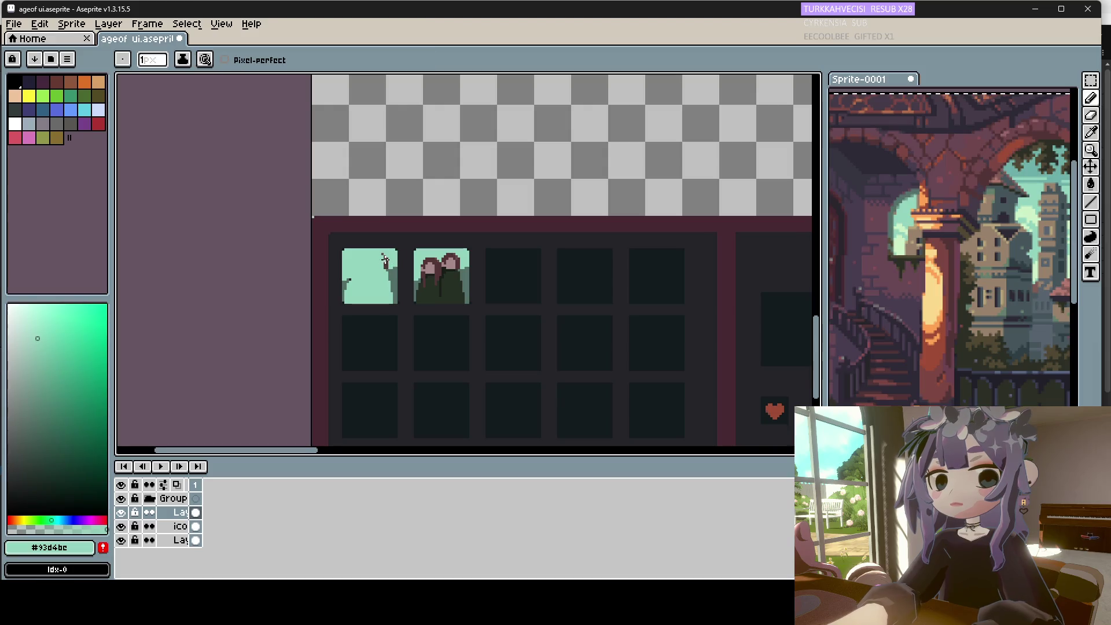
alt+click(370, 276)
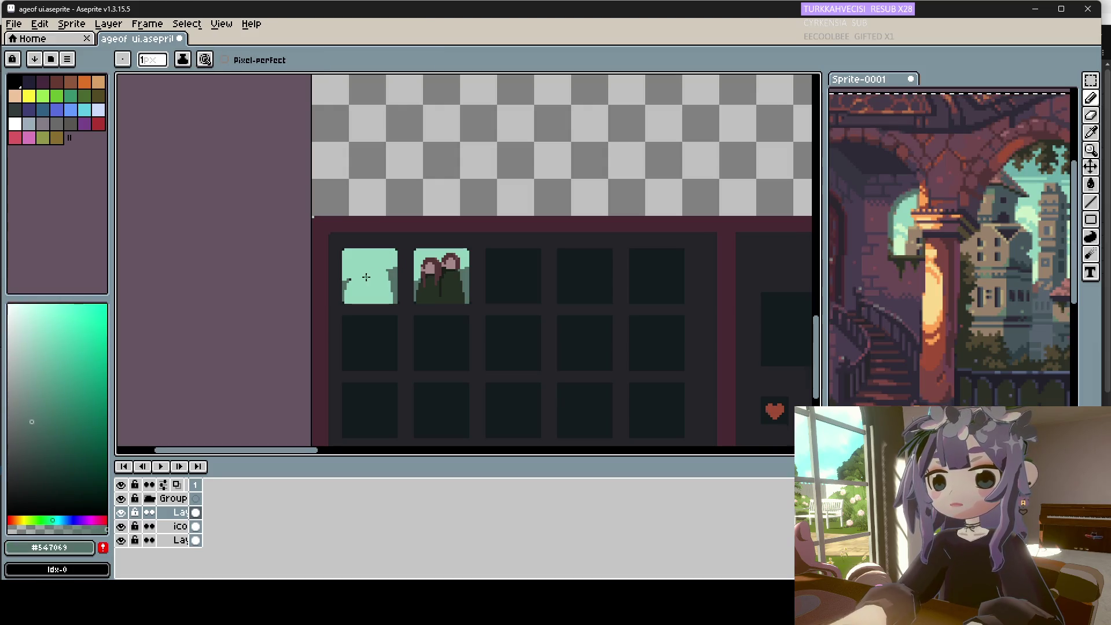
drag(351, 280, 372, 277)
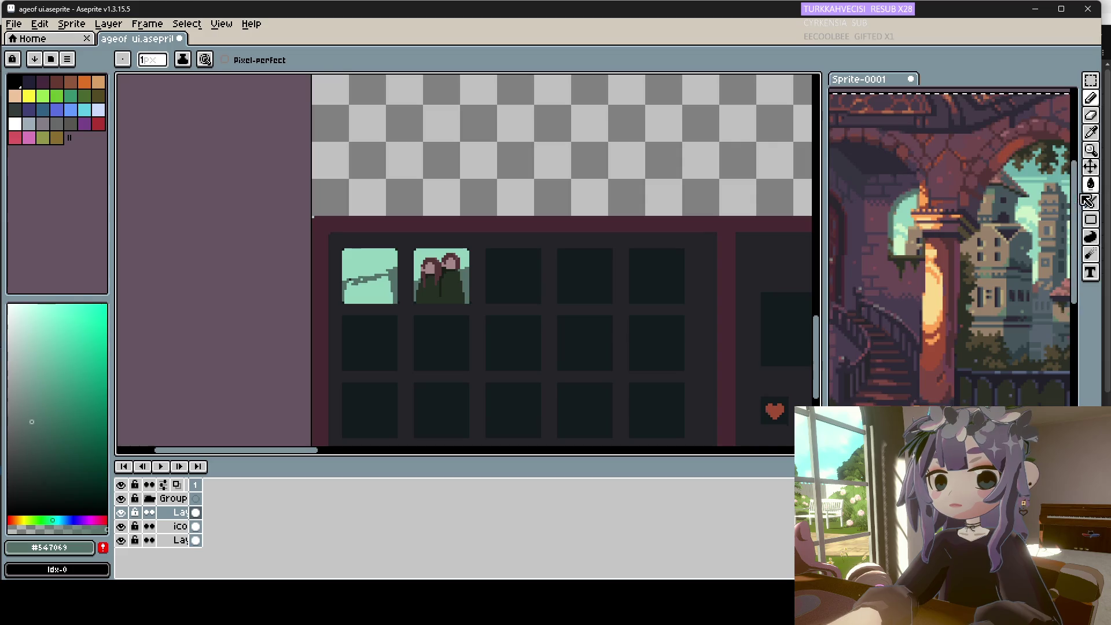
Fill the ground area under the sketched line in the first slot.
click(1090, 184)
alt+click(362, 281)
click(354, 284)
Pick the dusky purple #684754 from the reference artwork and widen the brush to 2 px.
key(b)
alt+click(367, 279)
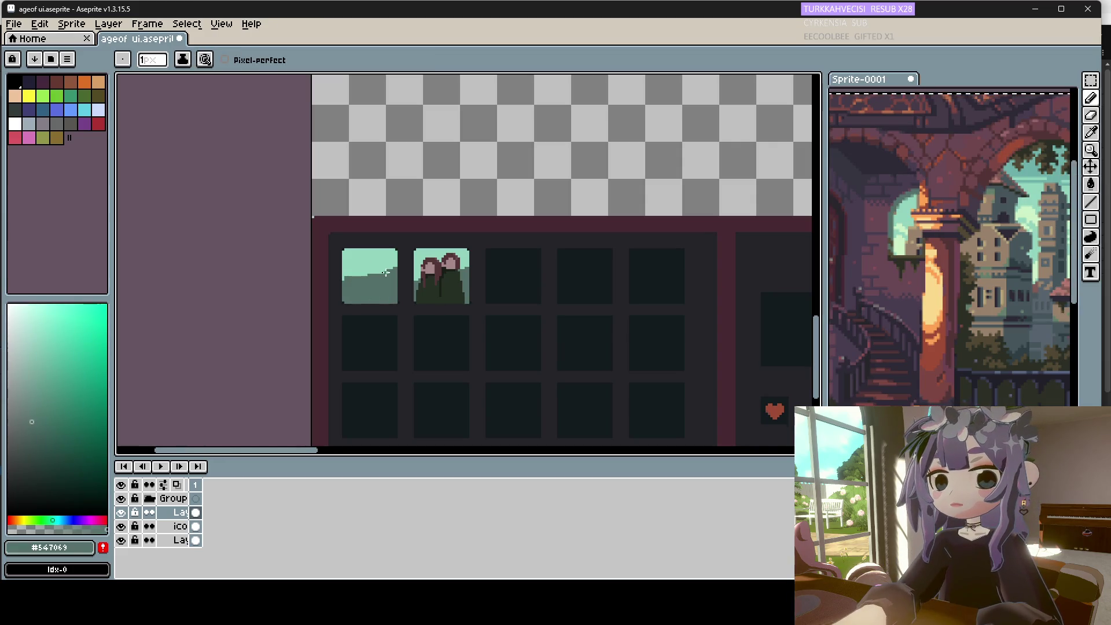
alt+click(342, 276)
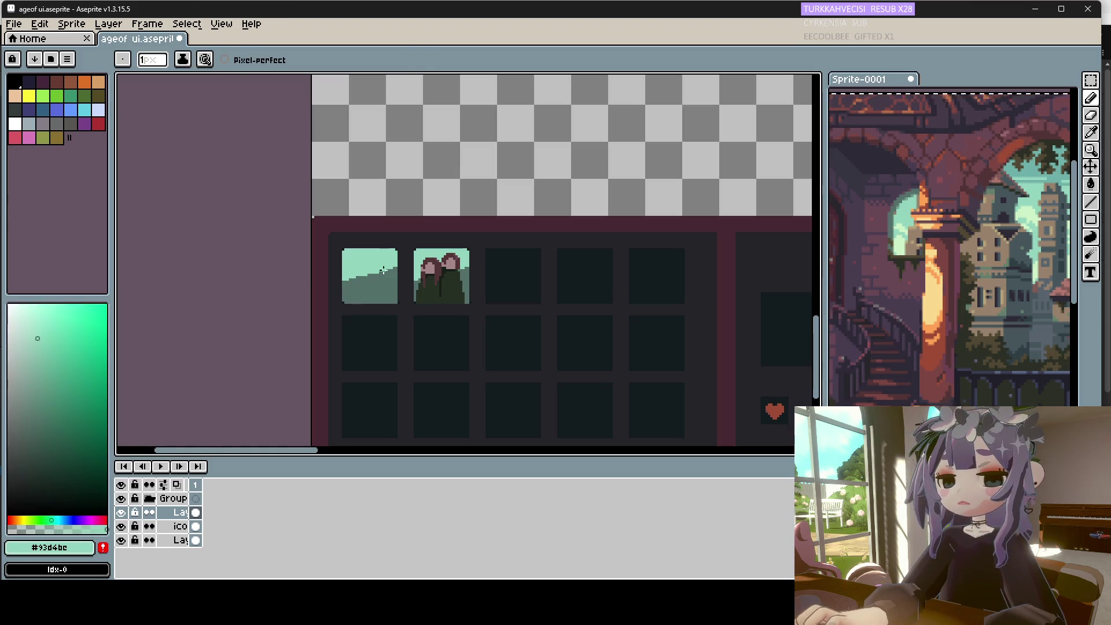
alt+click(327, 271)
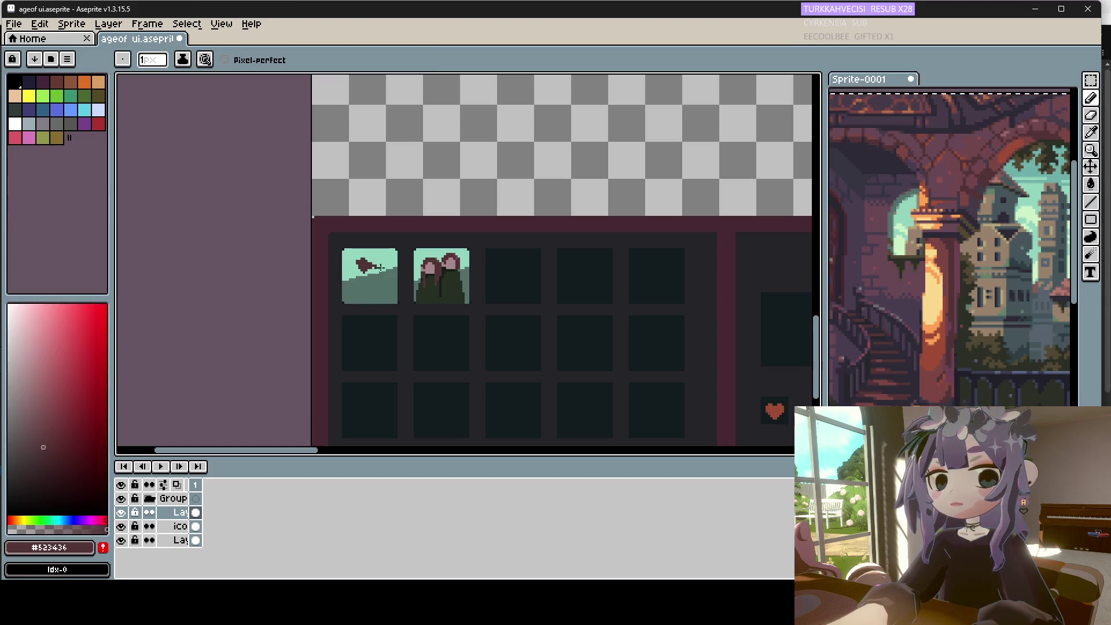
alt+click(958, 185)
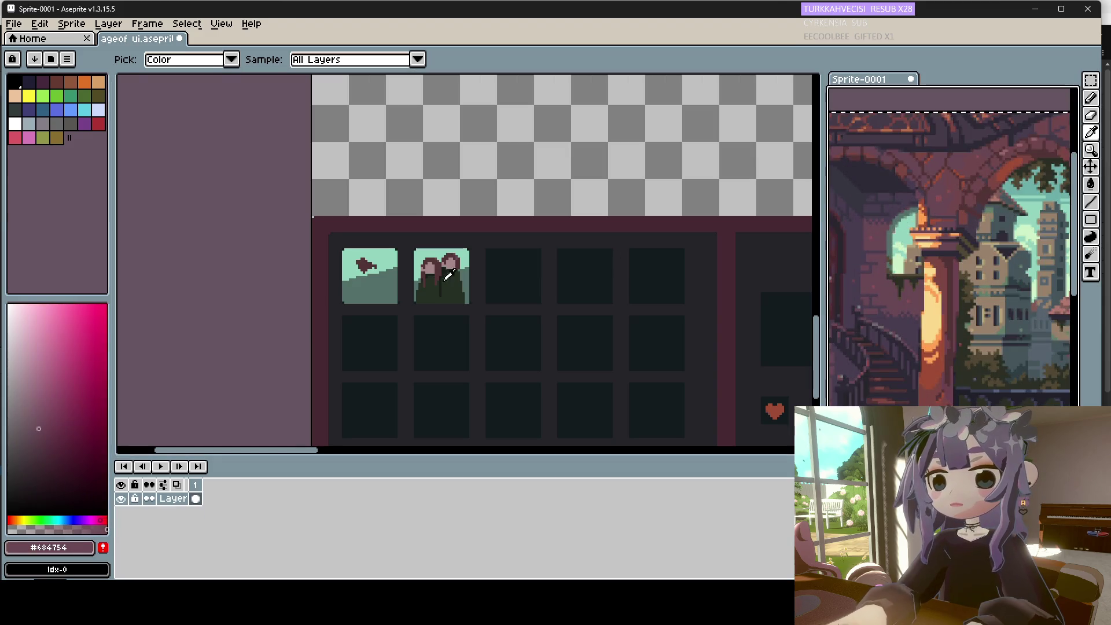
key(plus)
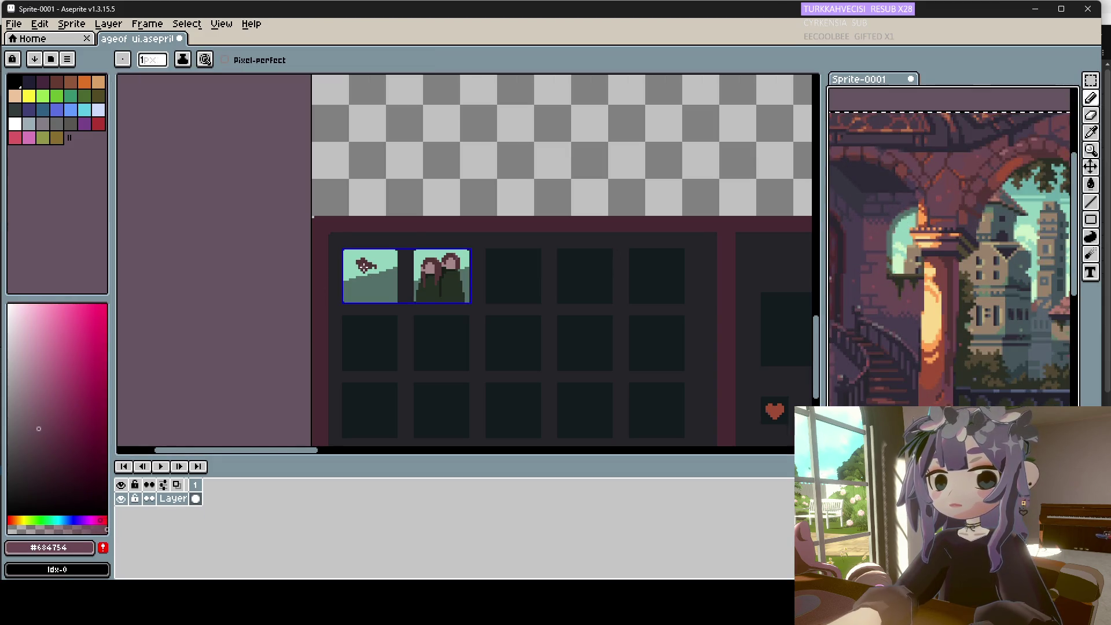
Enlarge the purple shape into a blob with reference colour, filling its teal notch.
click(364, 265)
mouse_move(373, 271)
mouse_down()
mouse_move(385, 264)
mouse_move(365, 274)
mouse_up()
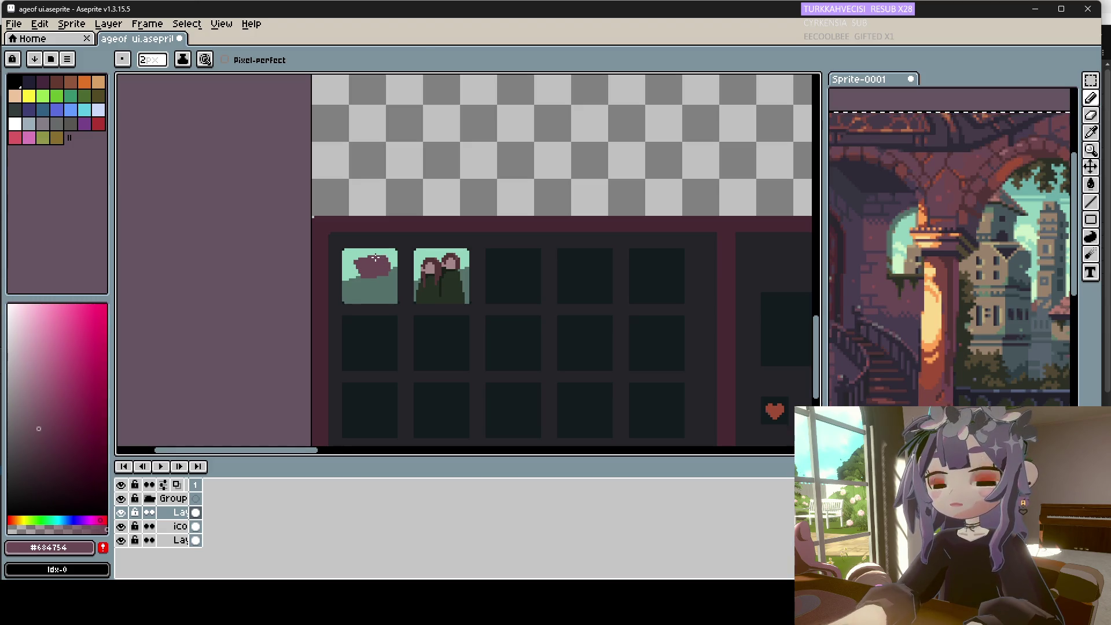
key(i)
click(958, 203)
key(b)
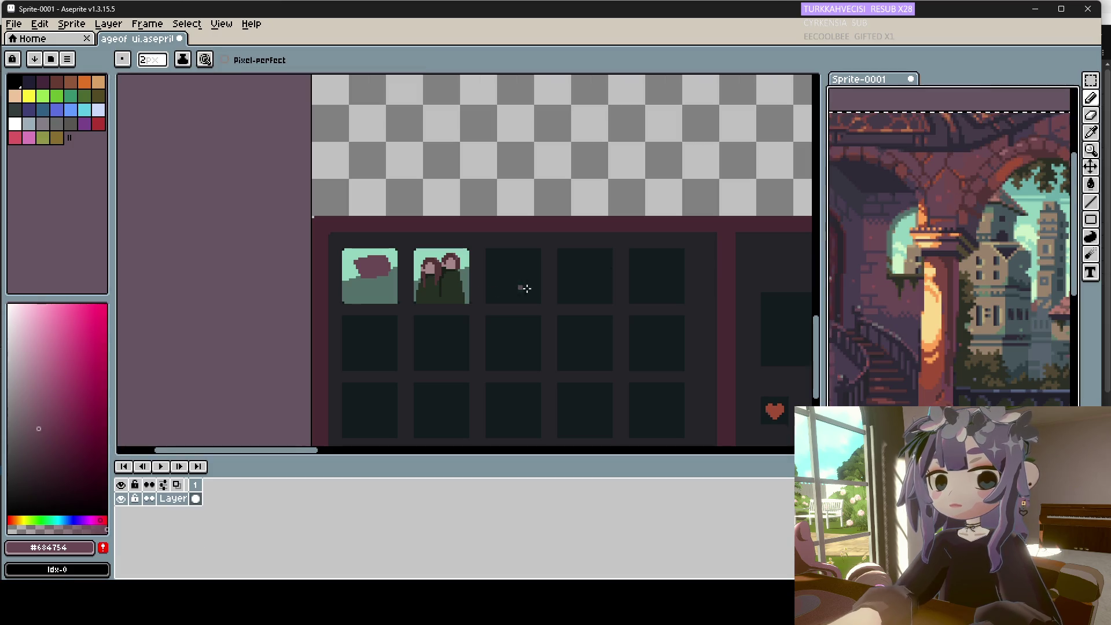
click(355, 264)
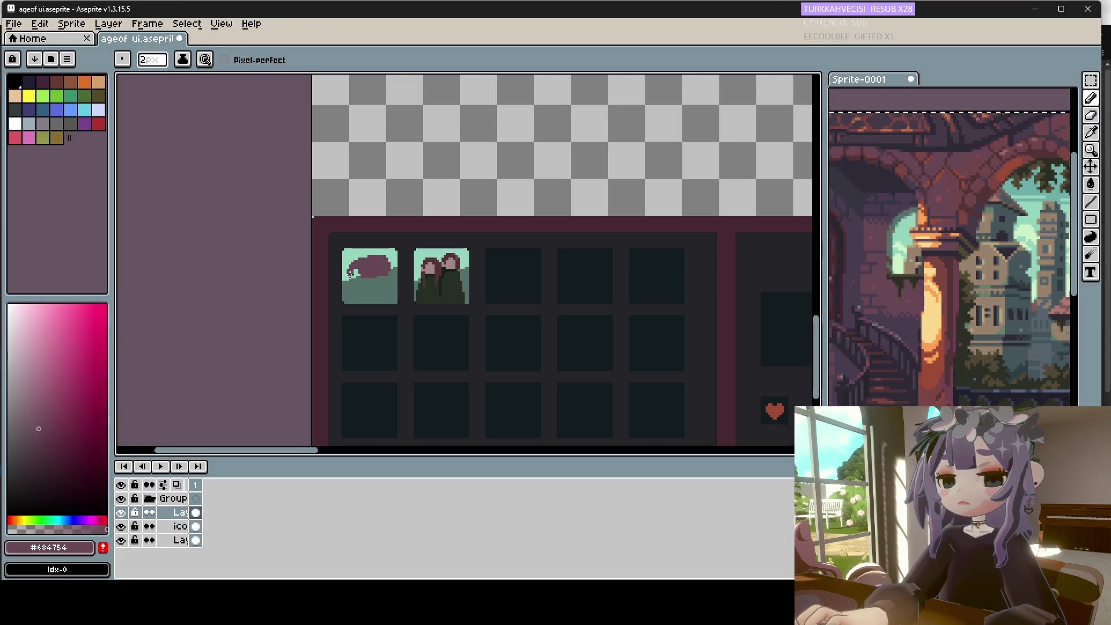
drag(355, 279, 352, 279)
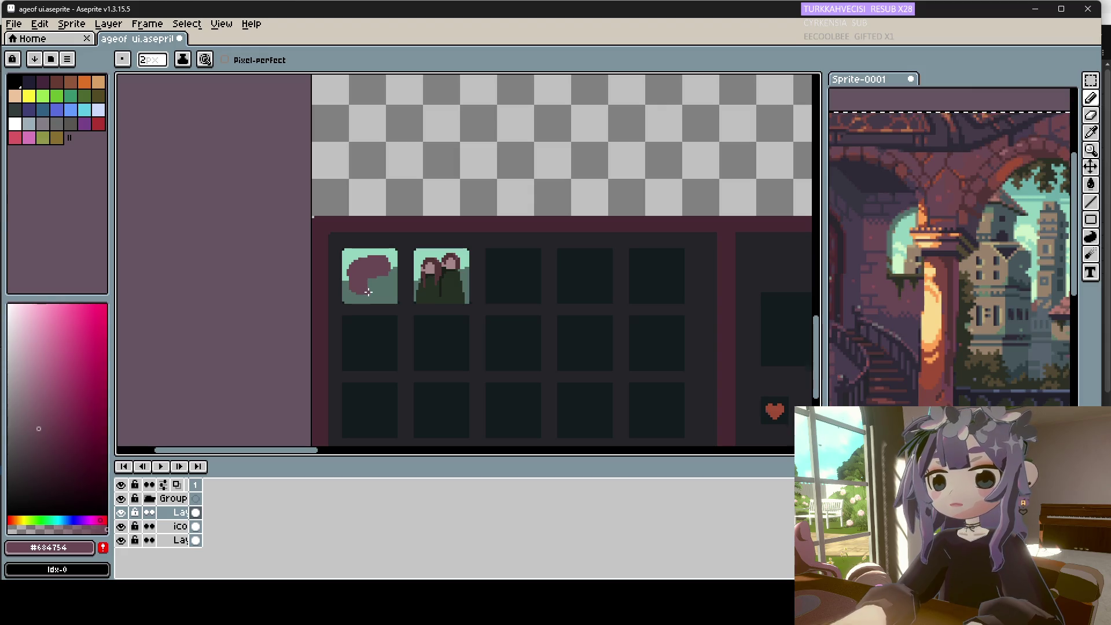
drag(385, 286, 369, 283)
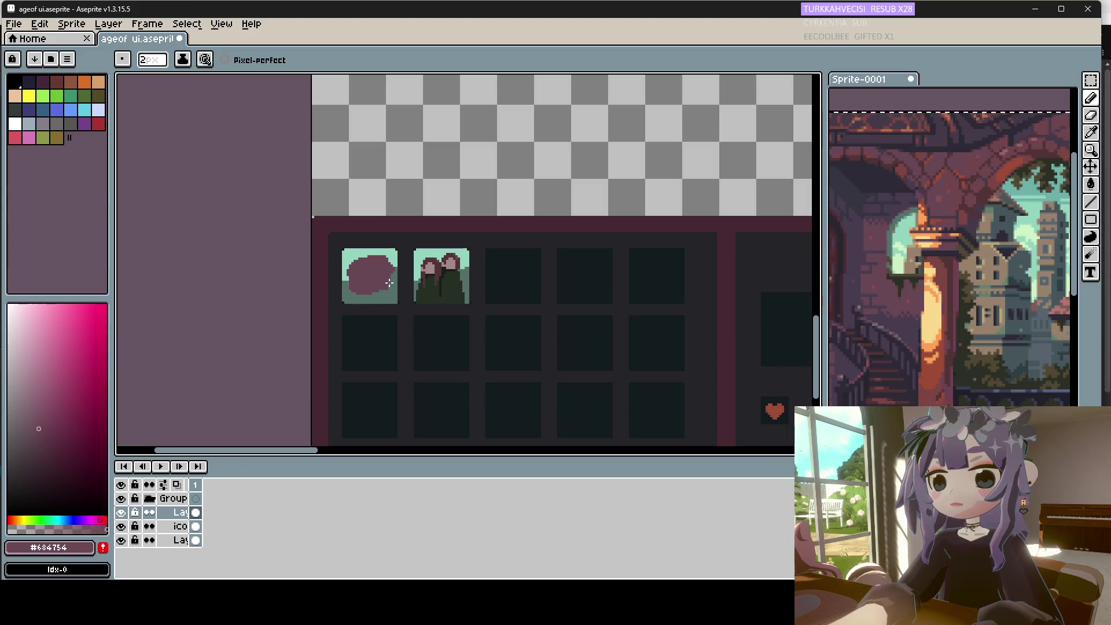
Re-sample the blob's purple and the slot's teal background colours.
alt+click(390, 287)
alt+click(387, 283)
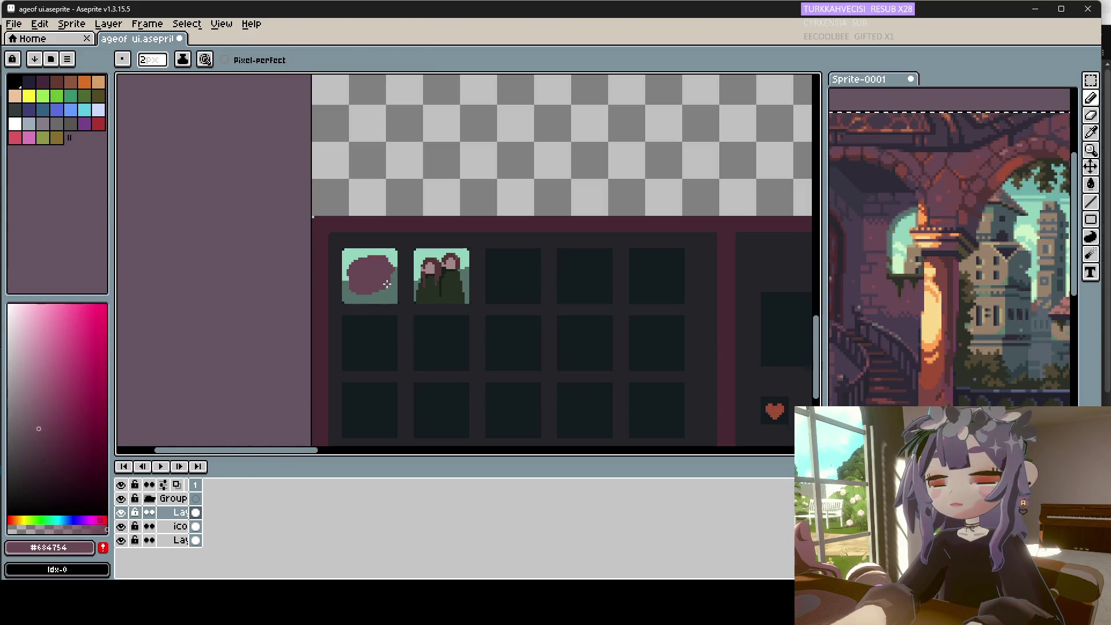
alt+click(354, 292)
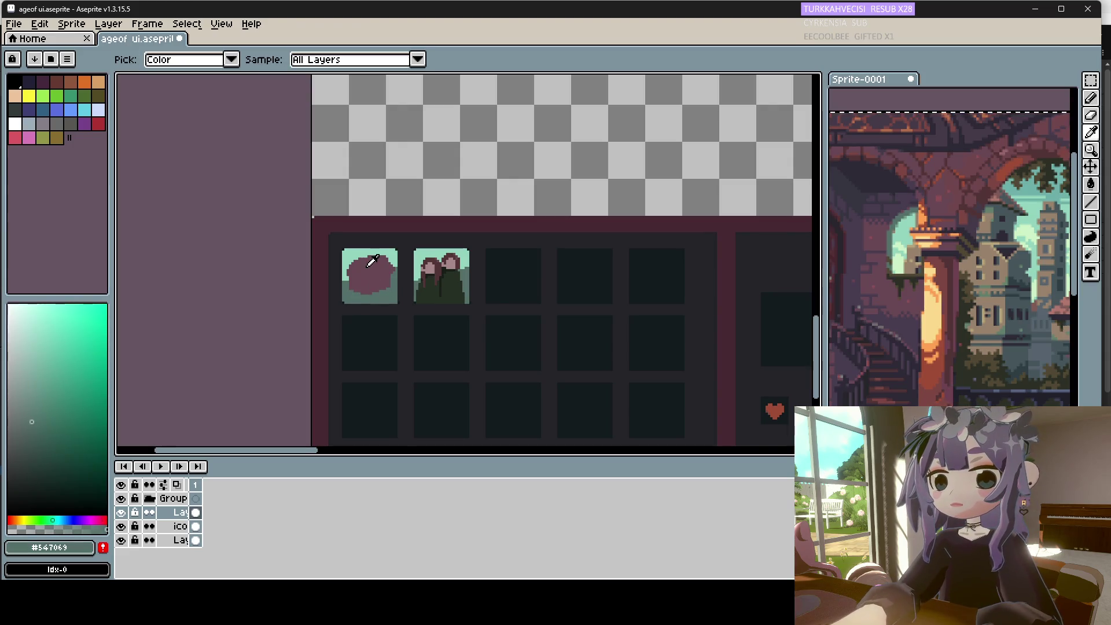
alt+click(359, 262)
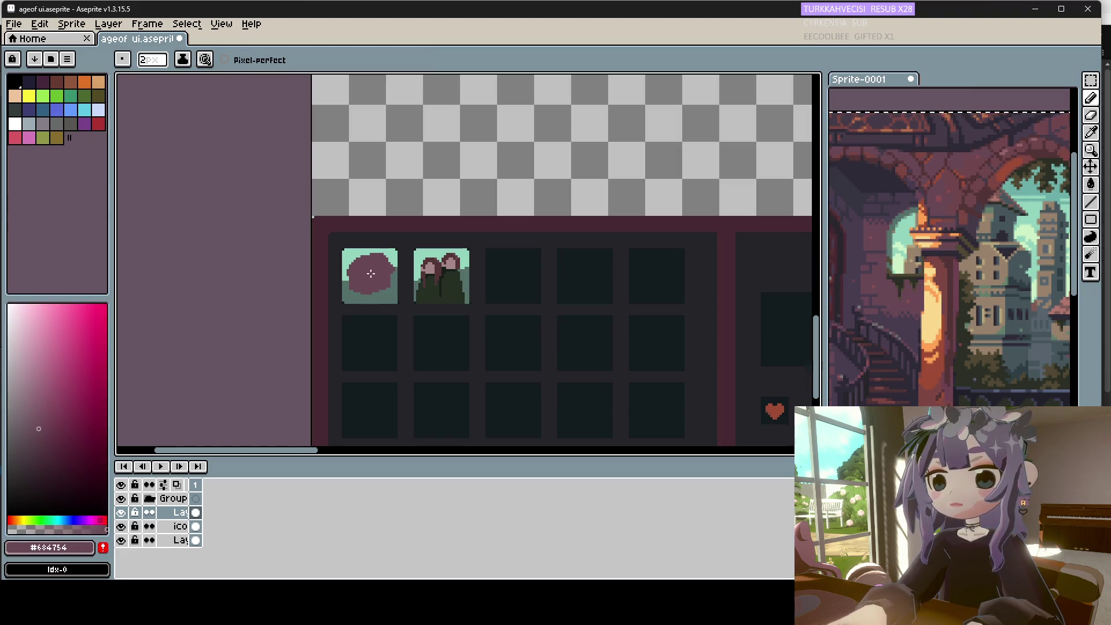
alt+click(354, 270)
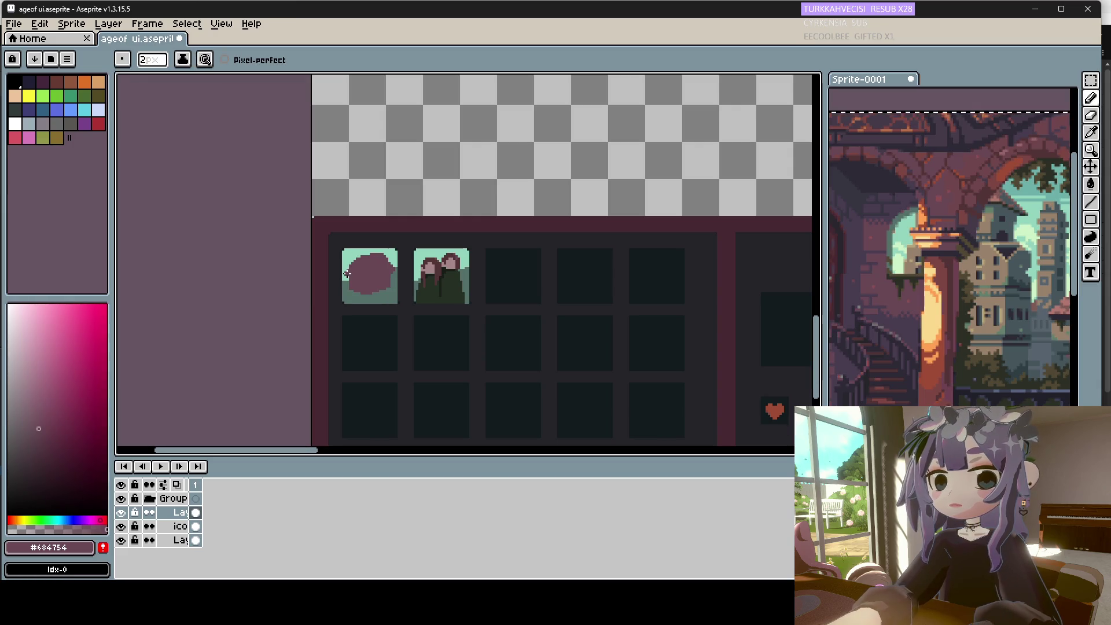
alt+click(361, 250)
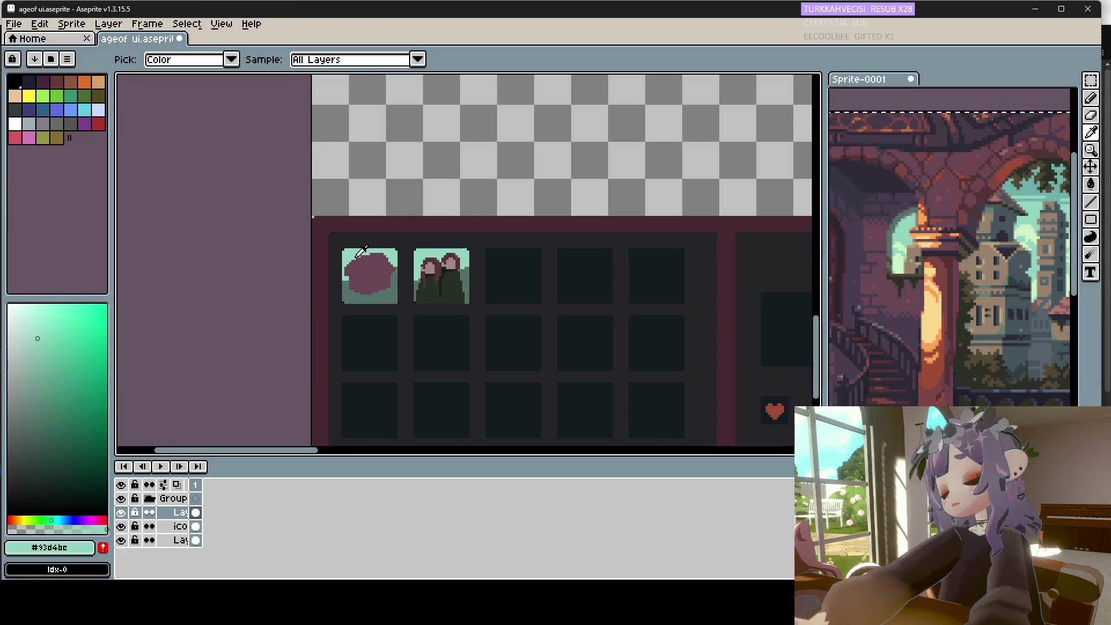
alt+click(359, 260)
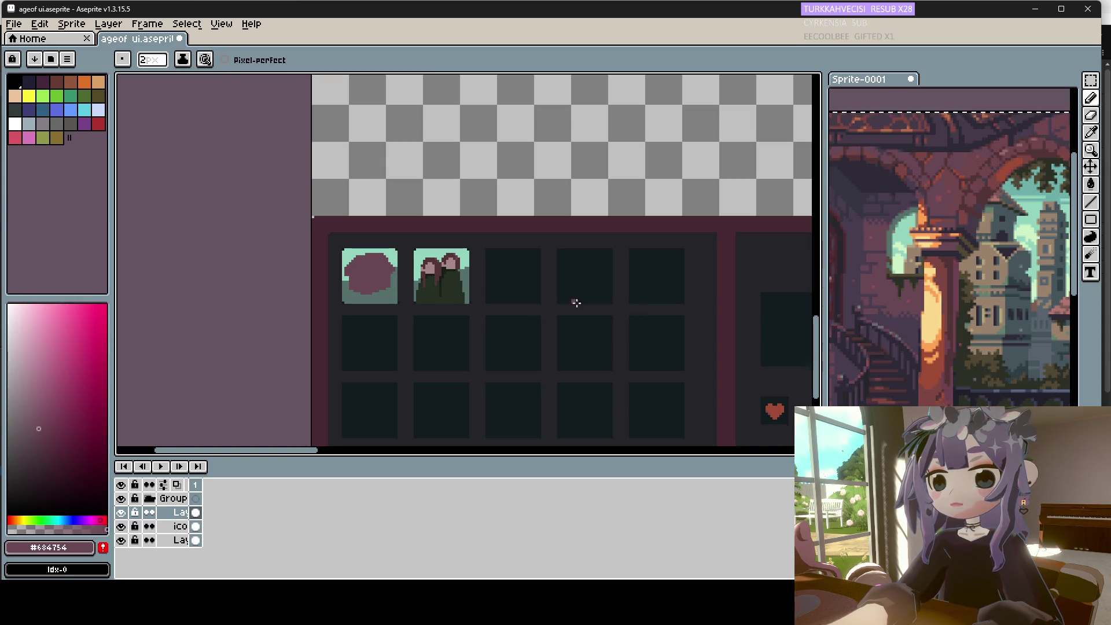
Shade the blob's lower left with dark purple #453a47 eyedropped from the reference.
key(alt)
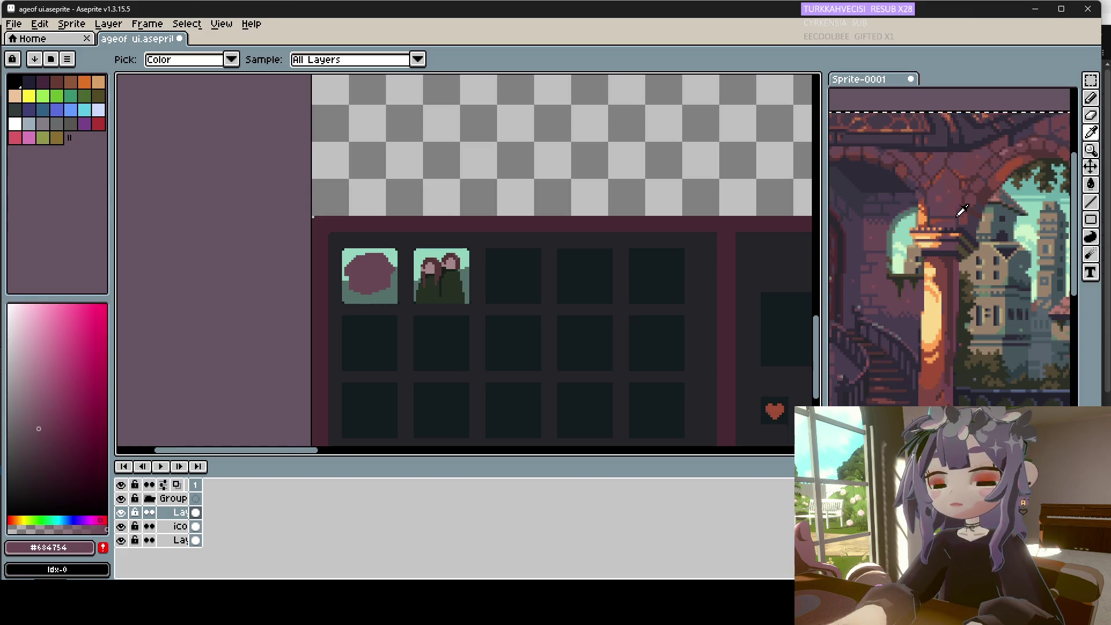
alt+click(972, 217)
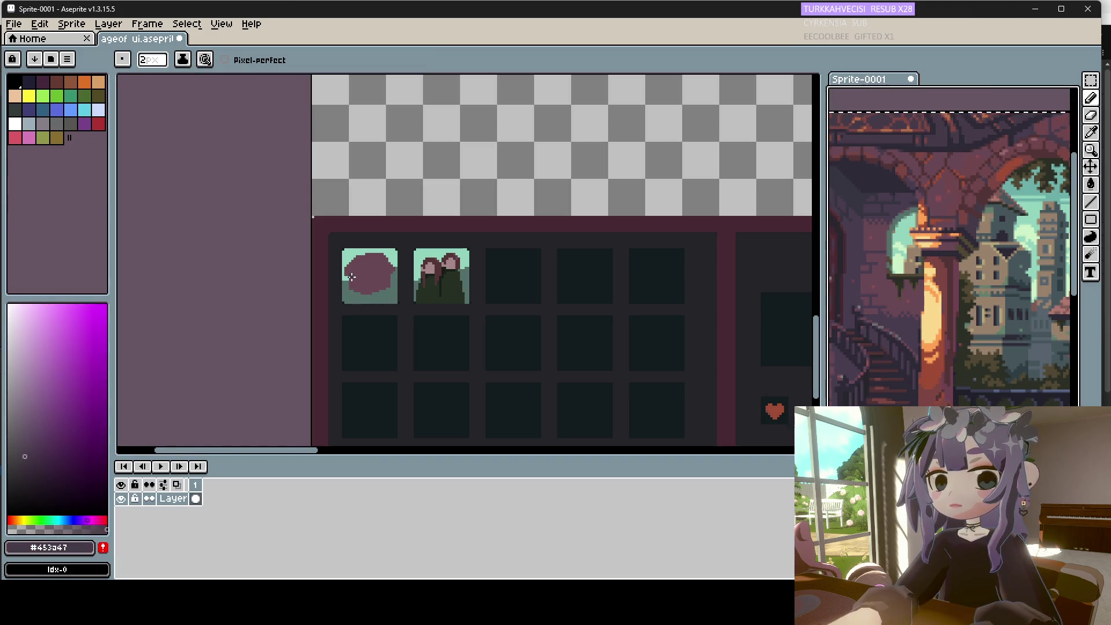
click(354, 272)
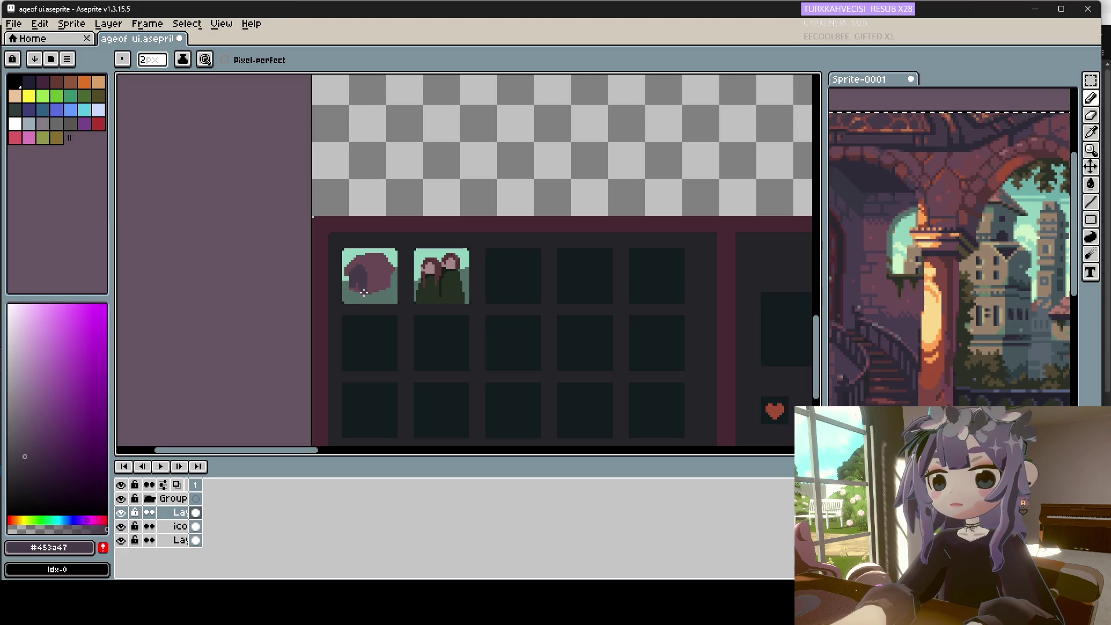
mouse_move(359, 289)
mouse_down()
mouse_move(388, 279)
mouse_move(365, 285)
mouse_move(378, 284)
mouse_up()
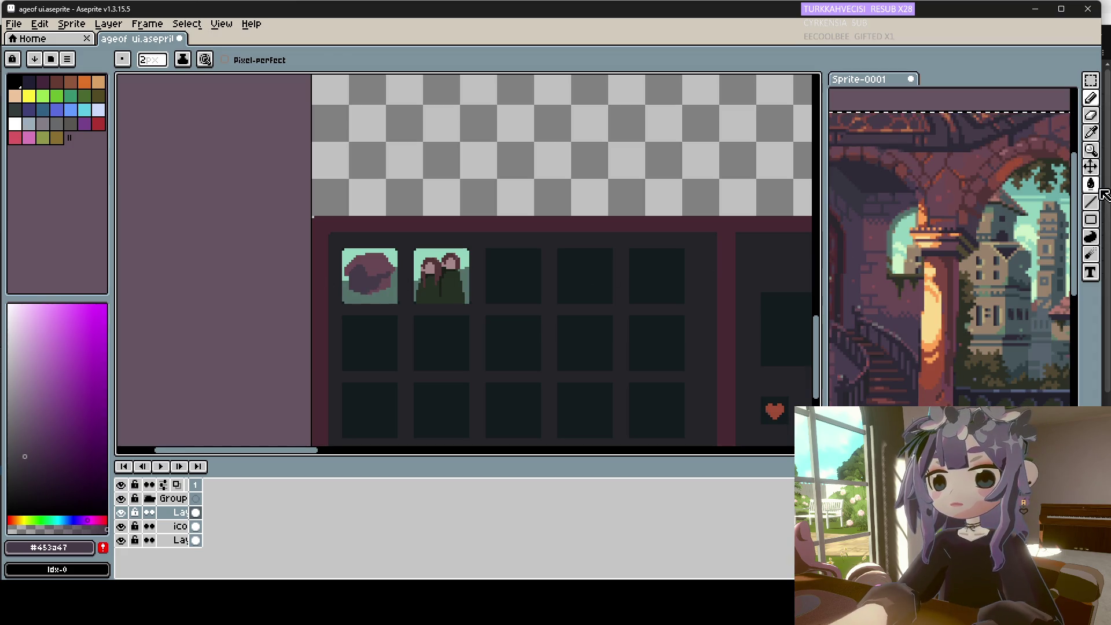
click(1090, 184)
alt+click(382, 264)
key(b)
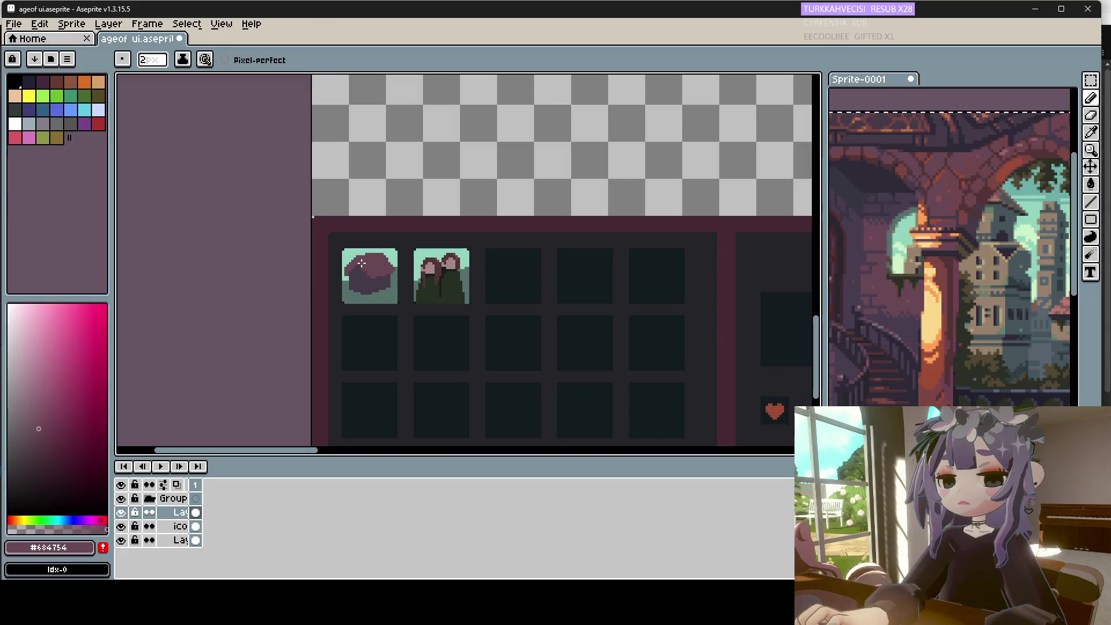
alt+click(366, 288)
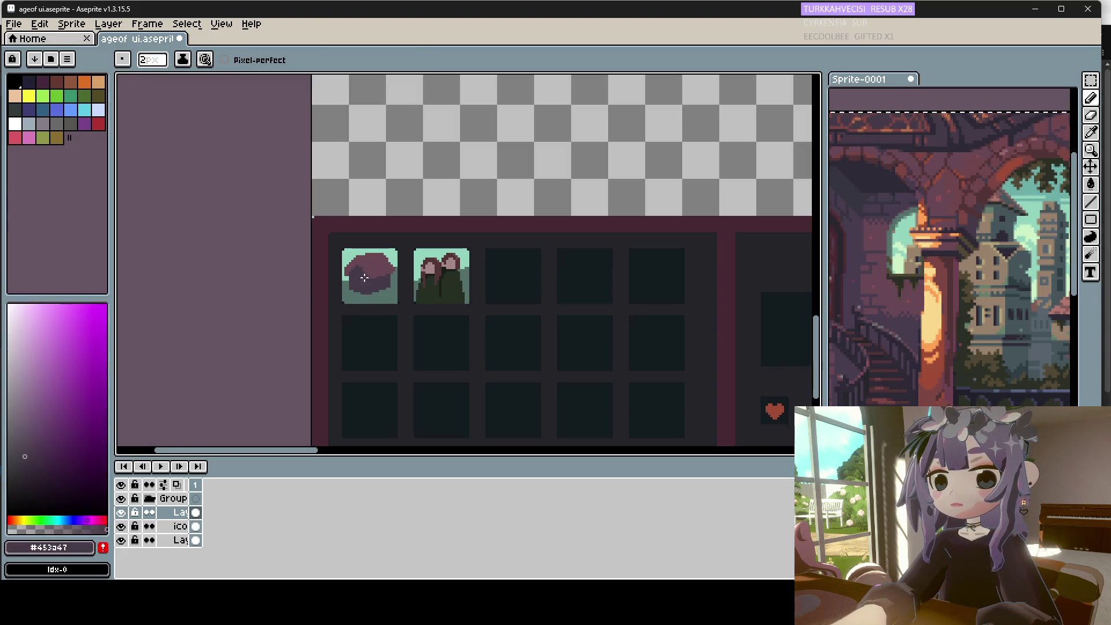
alt+click(366, 268)
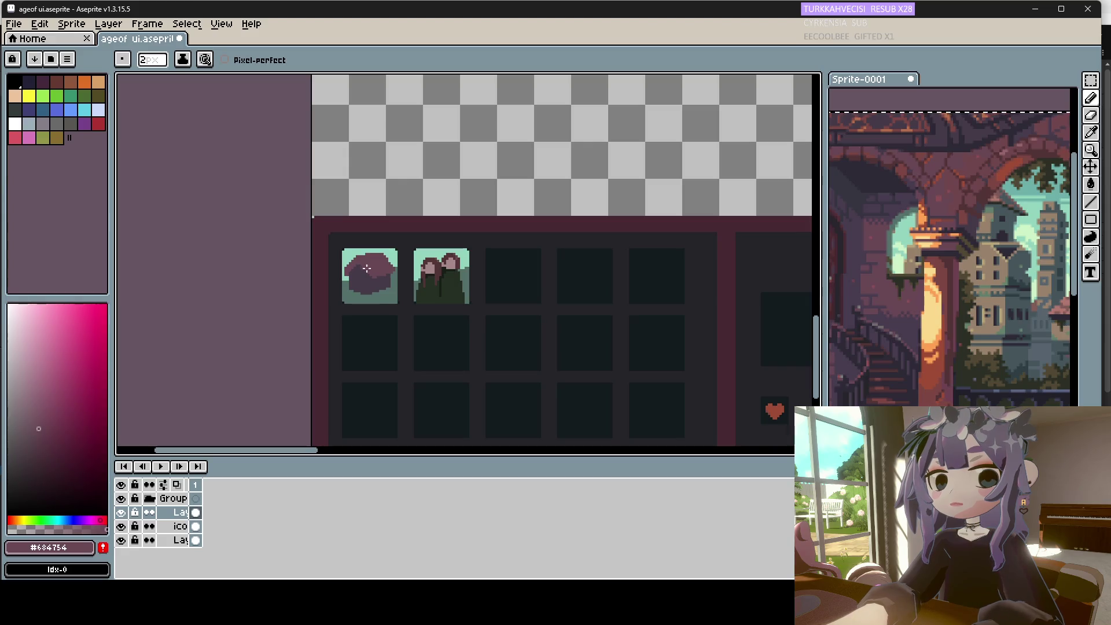
Eyedrop the reddish #8c4c54 from the reference for the roof highlights.
key(alt)
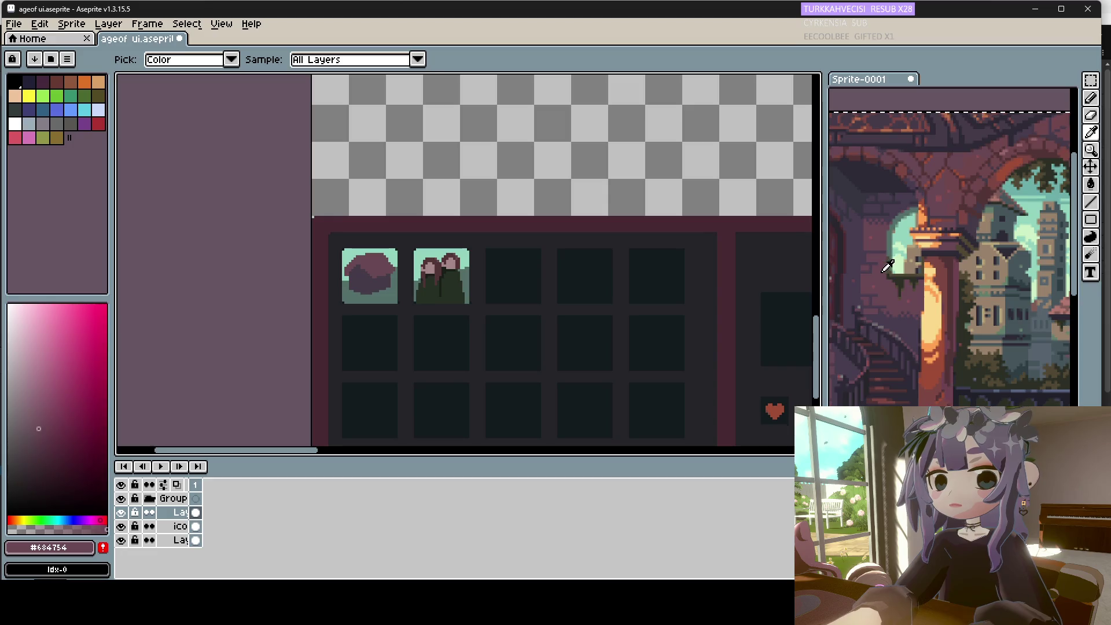
click(888, 267)
click(544, 253)
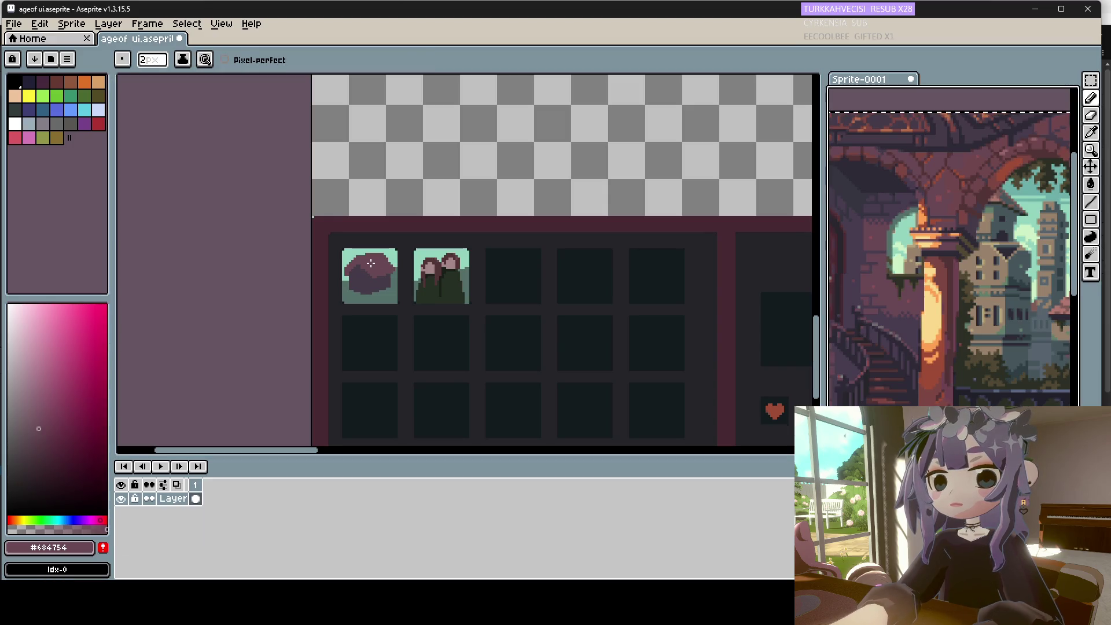
alt+click(914, 295)
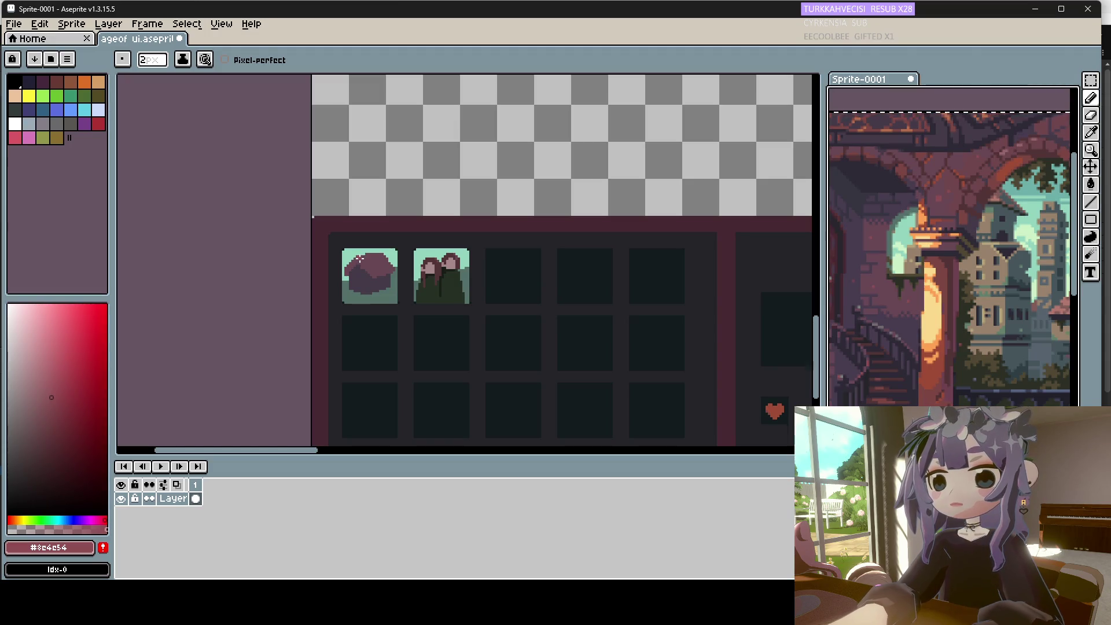
click(361, 259)
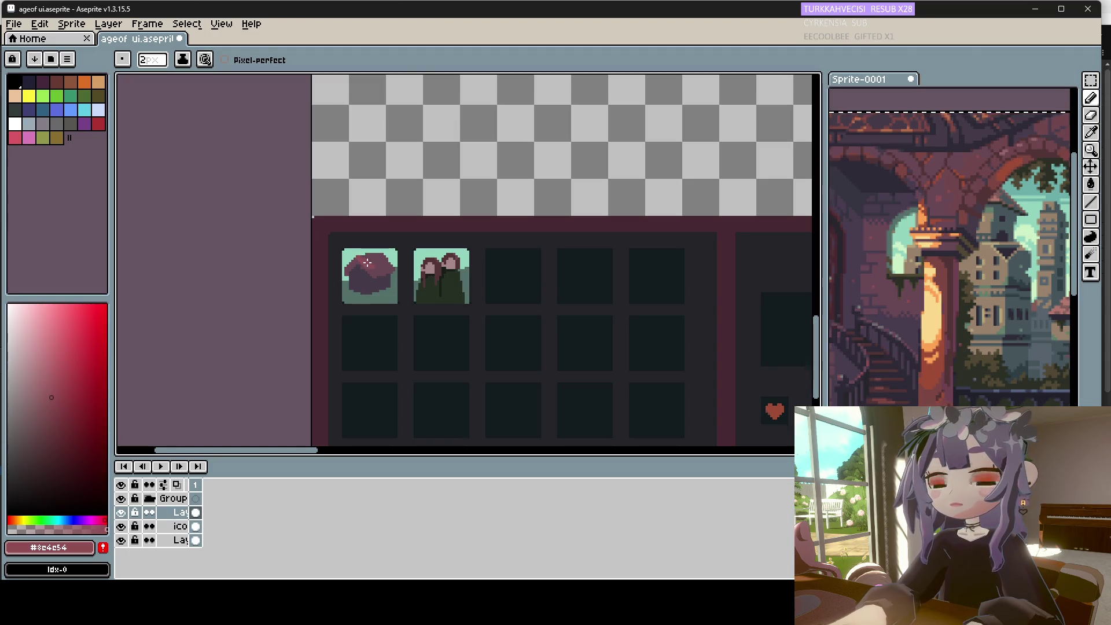
alt+click(367, 263)
alt+click(362, 259)
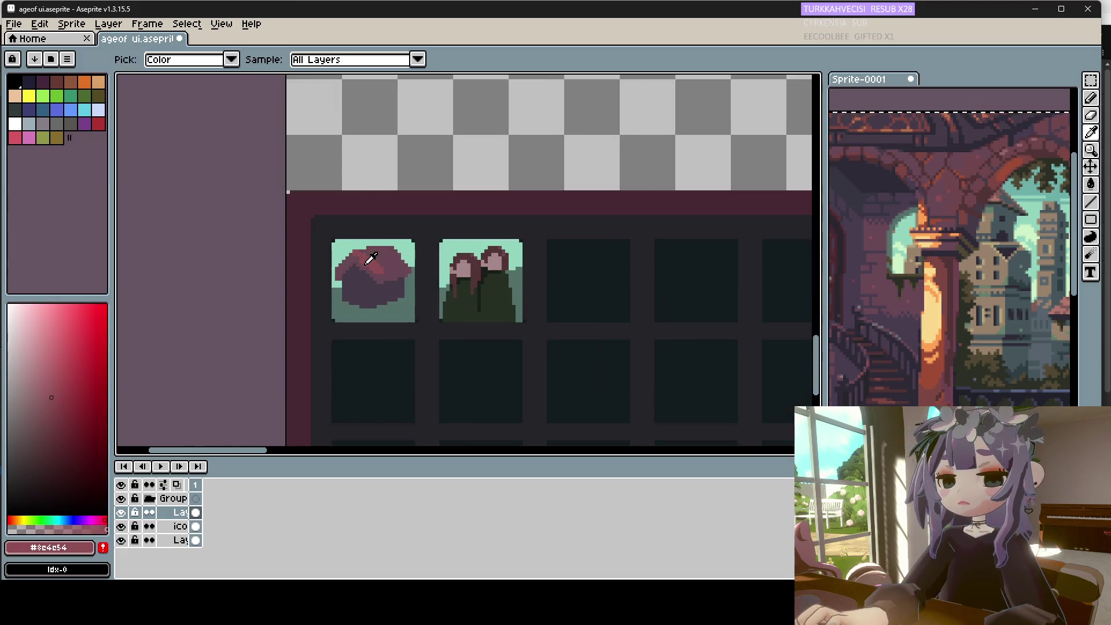
Sample the house icon's purples and roof reds to start refining the roof.
scroll(371, 272, up, 1)
scroll(365, 258, up, 1)
alt+click(361, 263)
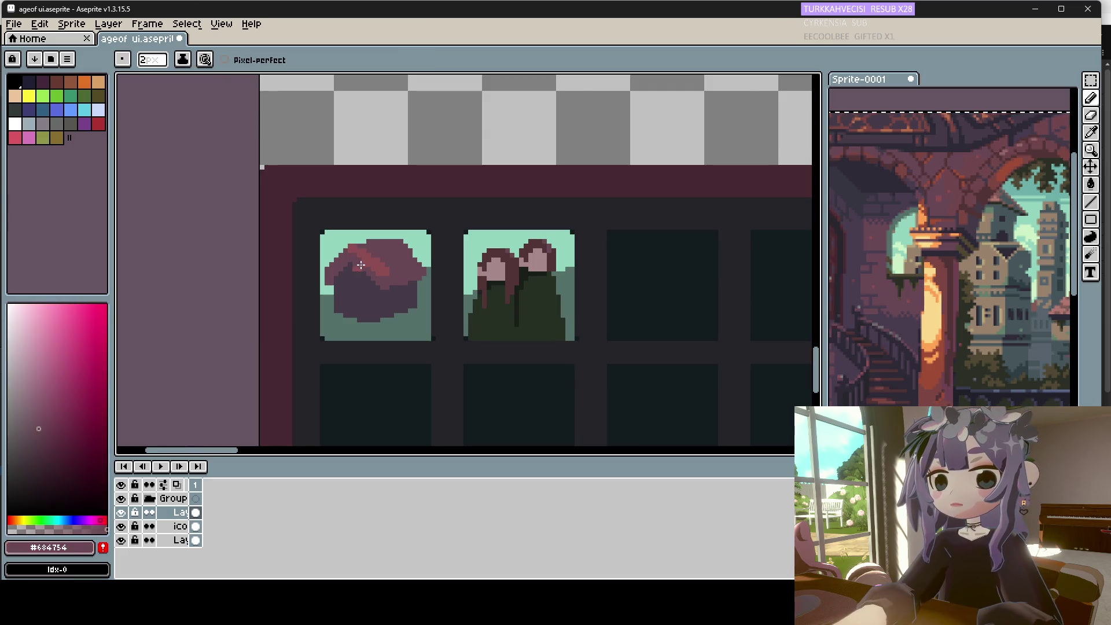
alt+click(354, 269)
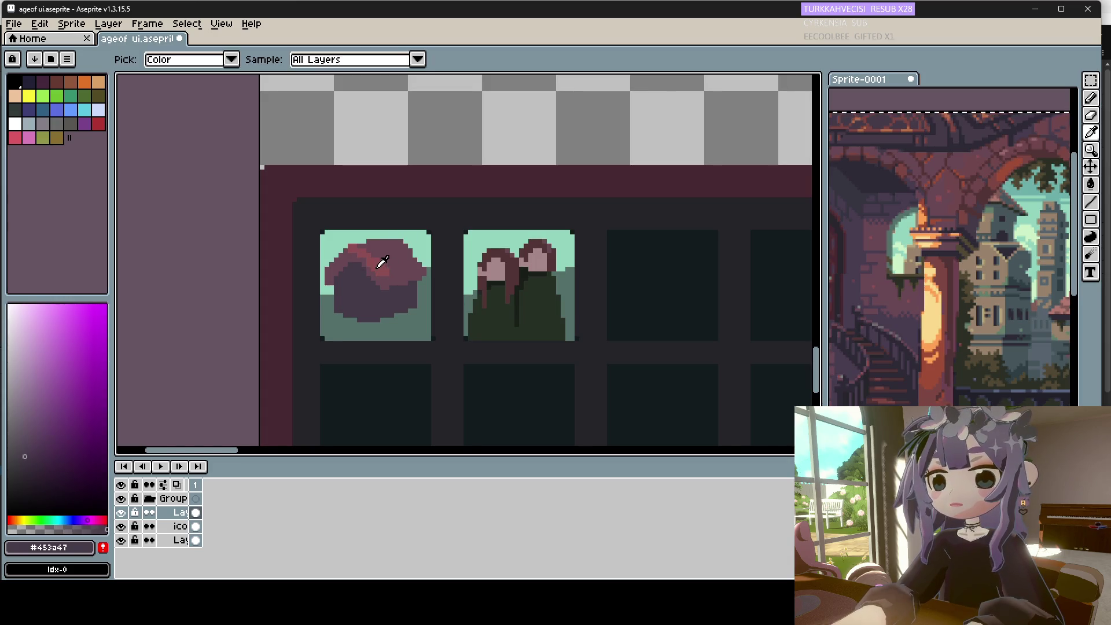
alt+click(377, 259)
alt+click(364, 266)
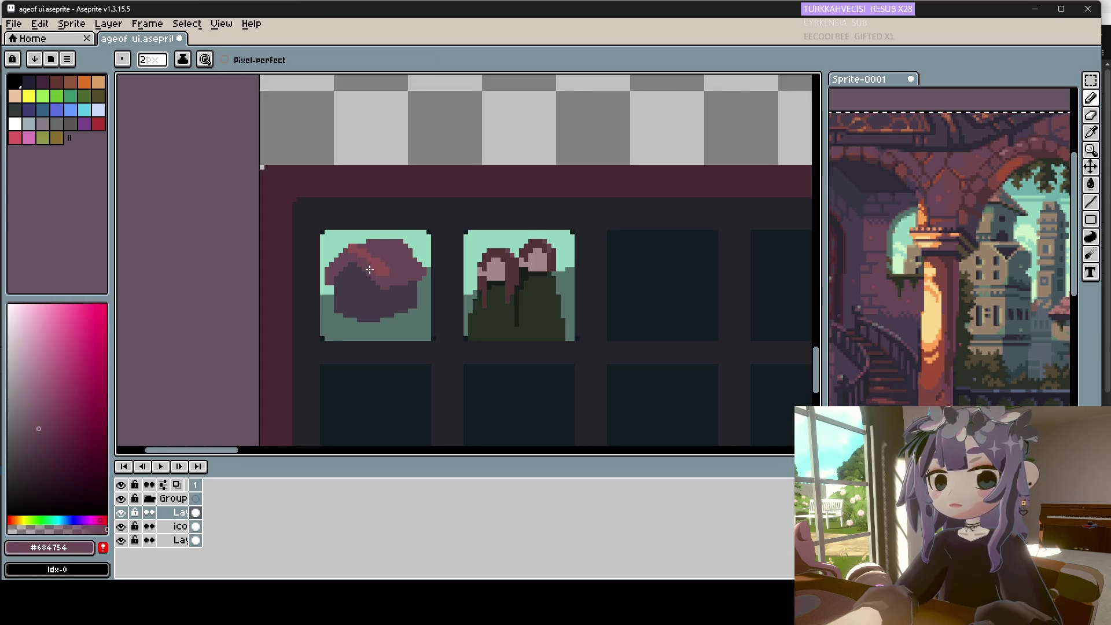
alt+click(392, 279)
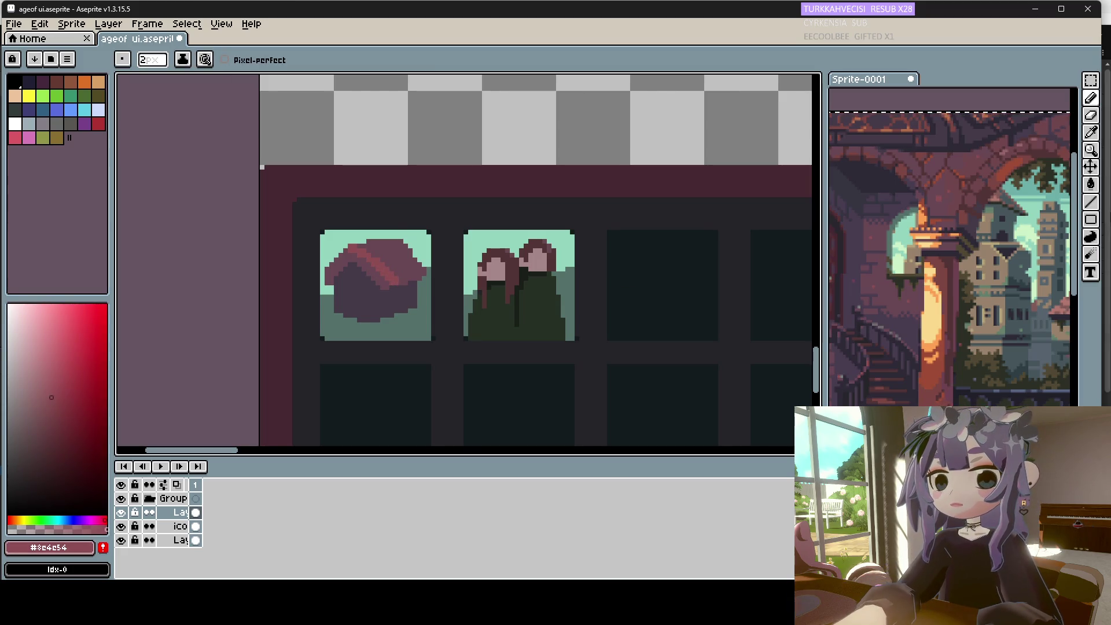
key(g)
scroll(397, 240, down, 1)
scroll(398, 240, down, 1)
scroll(393, 243, up, 1)
alt+click(361, 249)
key(b)
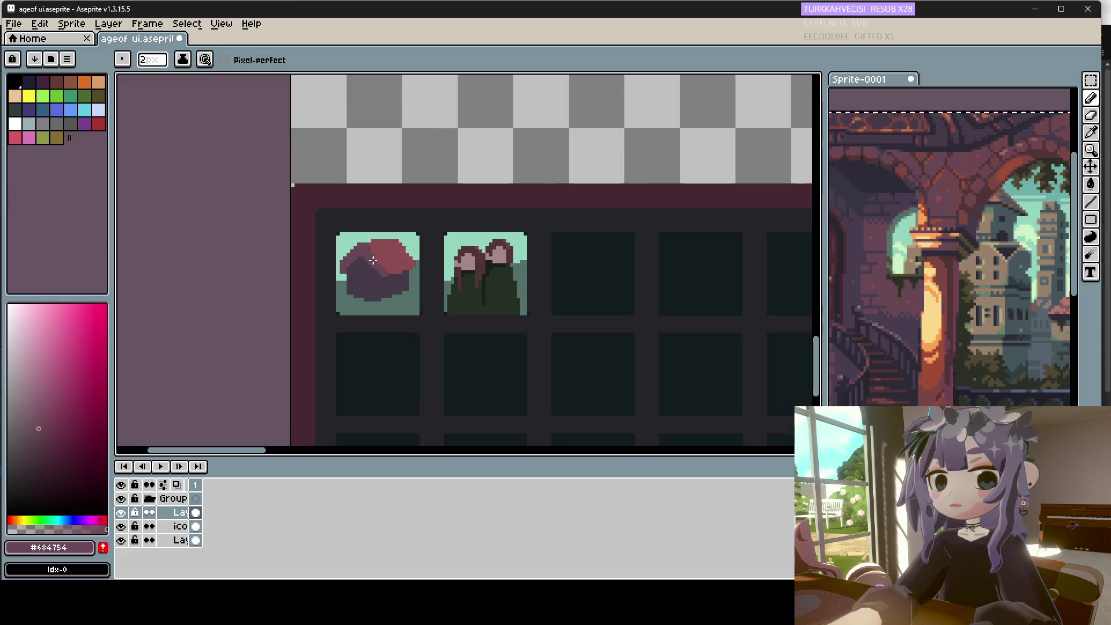
Reshade the roof with alternating lighter and darker reds and the dark wall colour.
alt+click(383, 256)
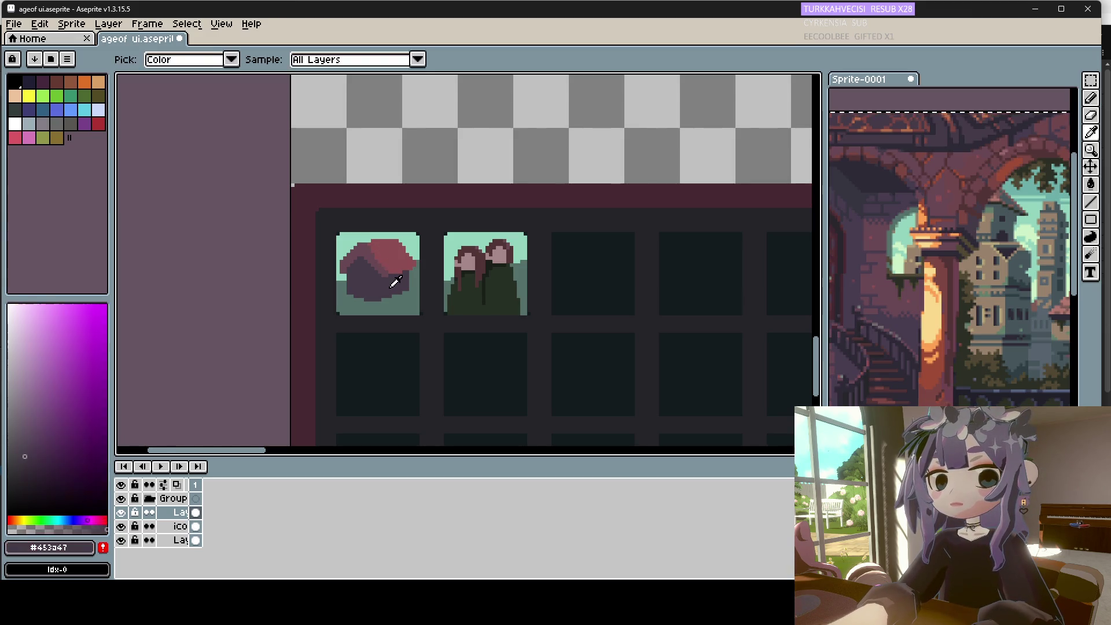
alt+click(382, 269)
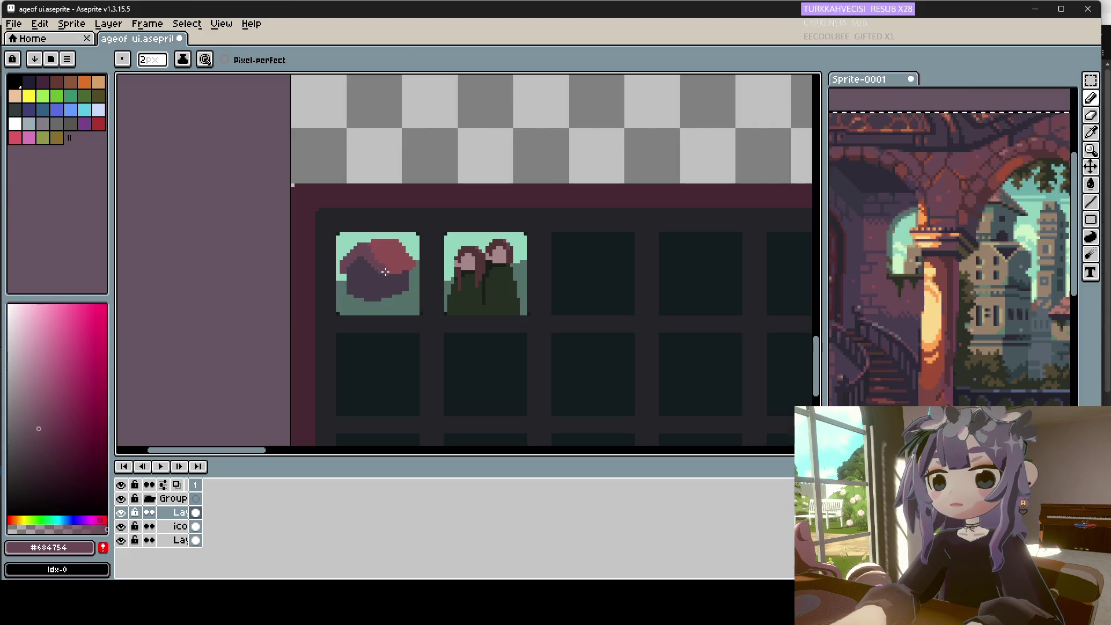
alt+click(387, 262)
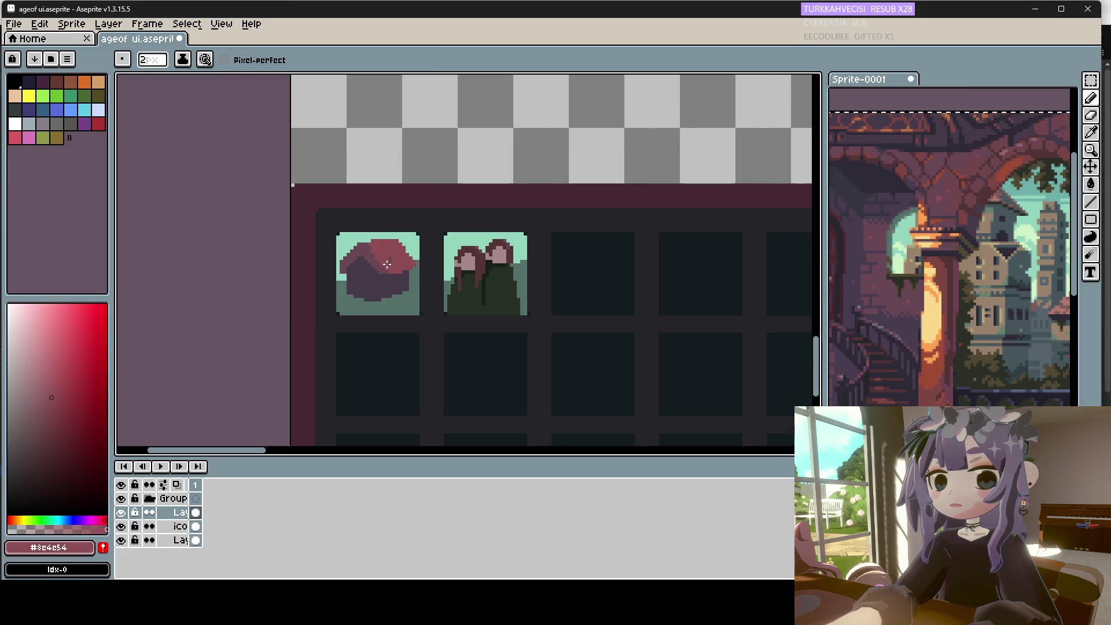
alt+click(403, 275)
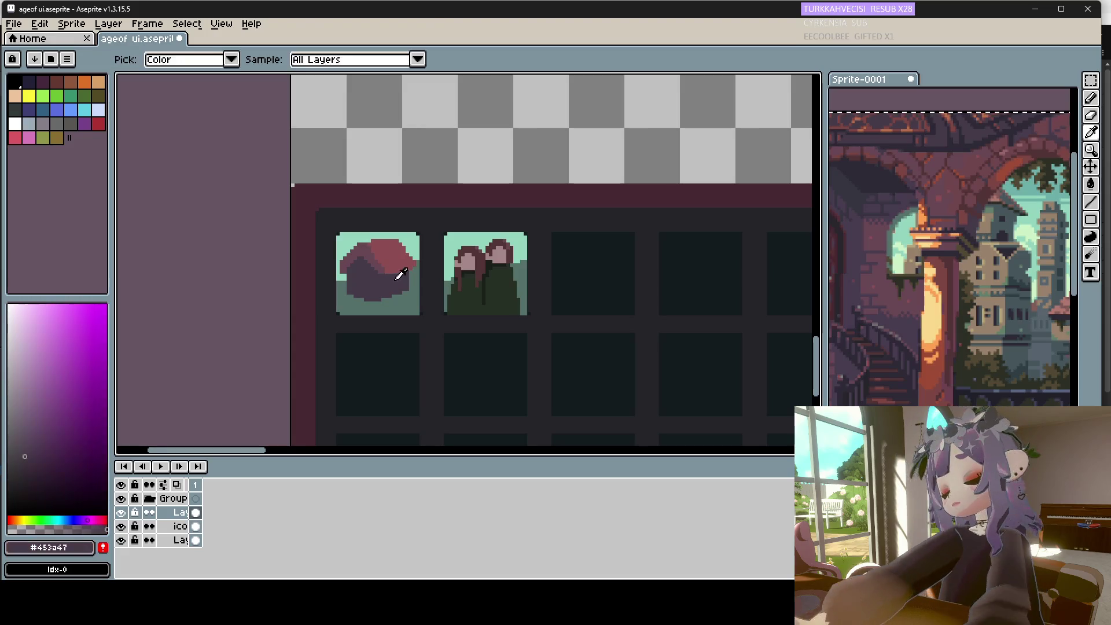
alt+click(414, 277)
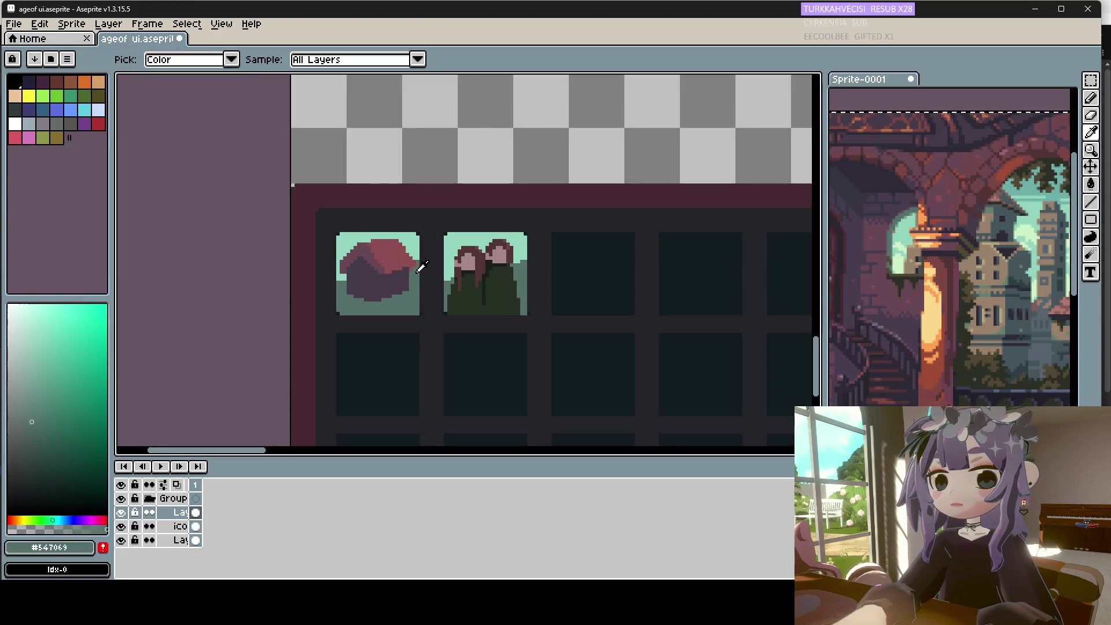
alt+click(412, 267)
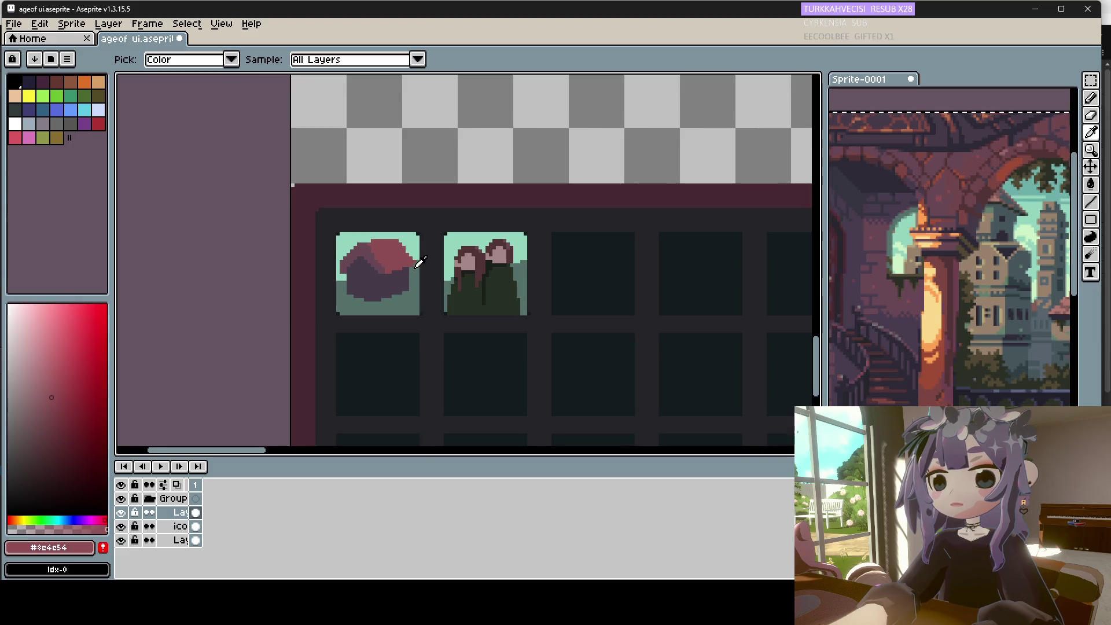
alt+click(414, 265)
alt+click(411, 263)
scroll(411, 264, down, 2)
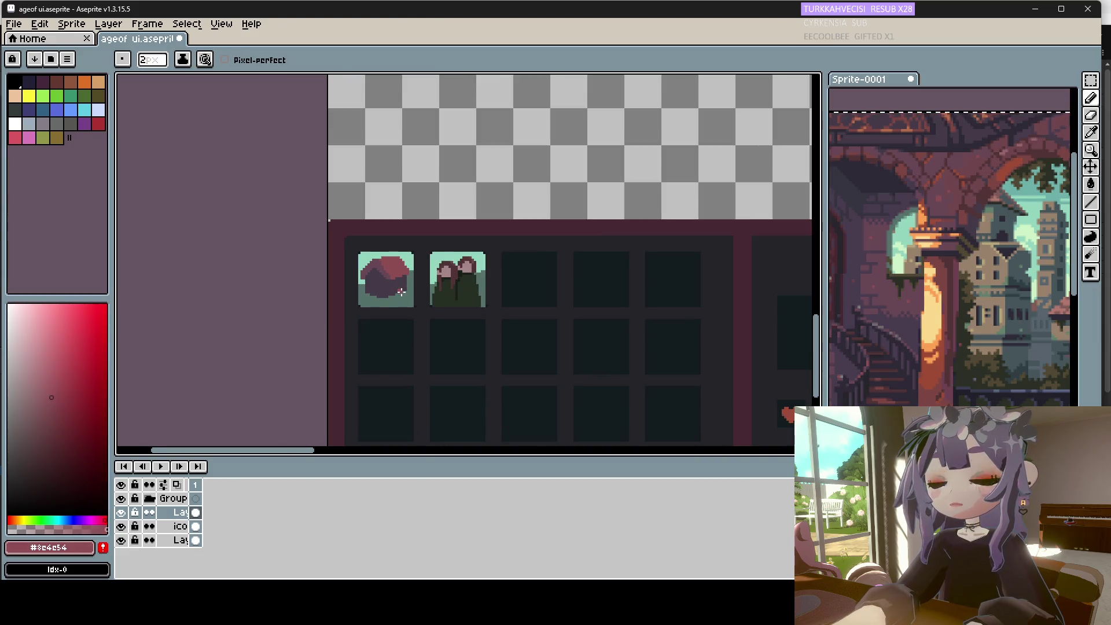
scroll(399, 263, up, 2)
key(alt)
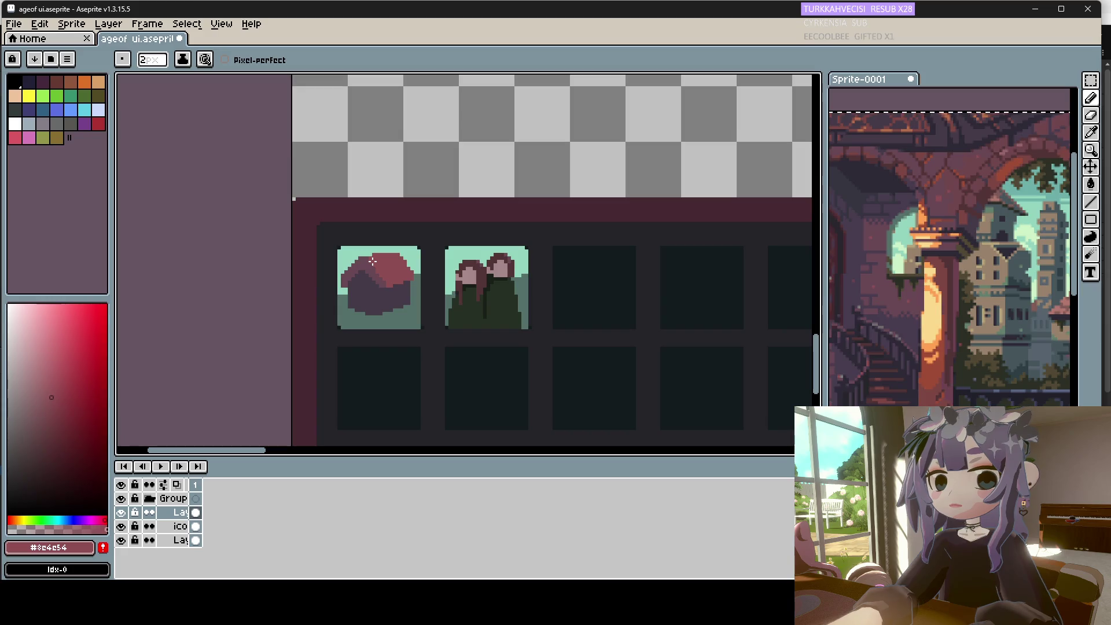
scroll(377, 268, down, 3)
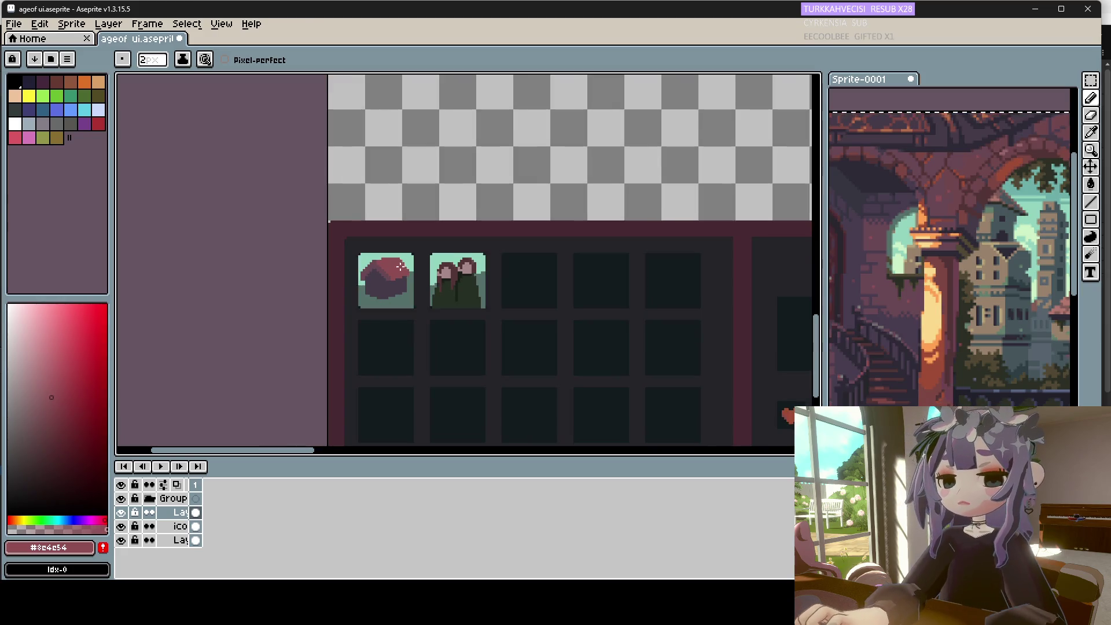
scroll(407, 278, up, 2)
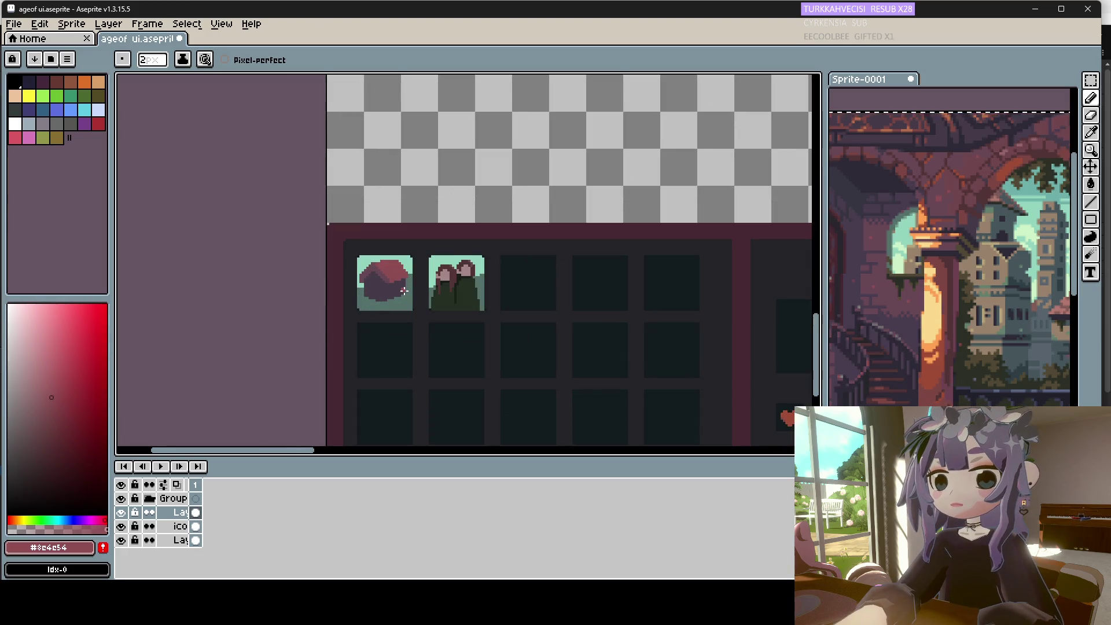
scroll(405, 290, up, 1)
Draw a near-black doorway down the front of the house.
alt+click(920, 318)
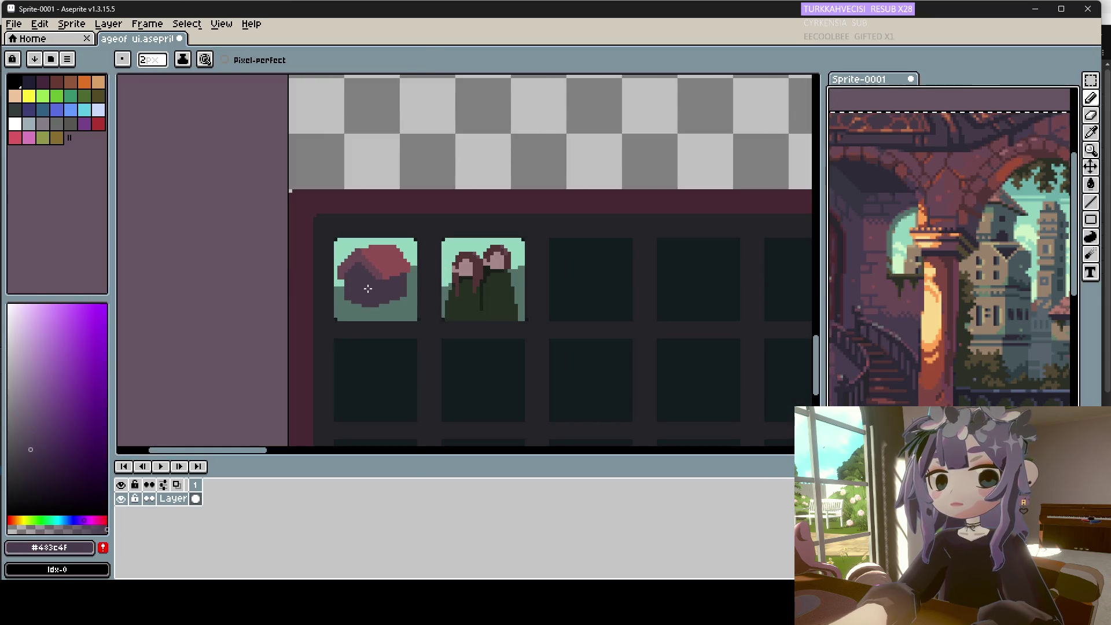
alt+click(900, 307)
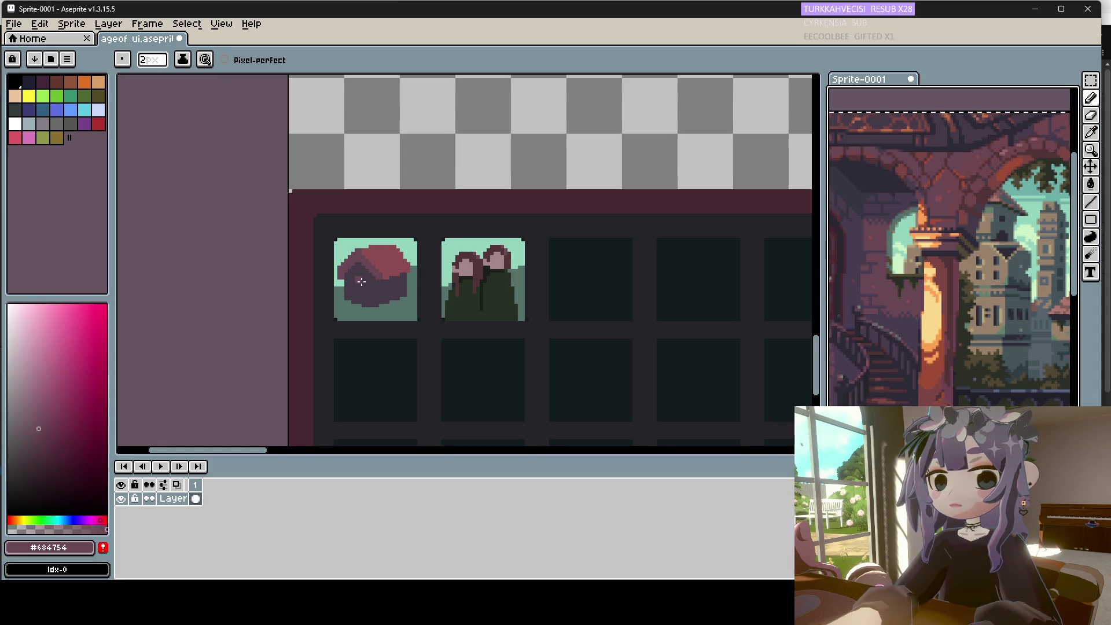
click(388, 285)
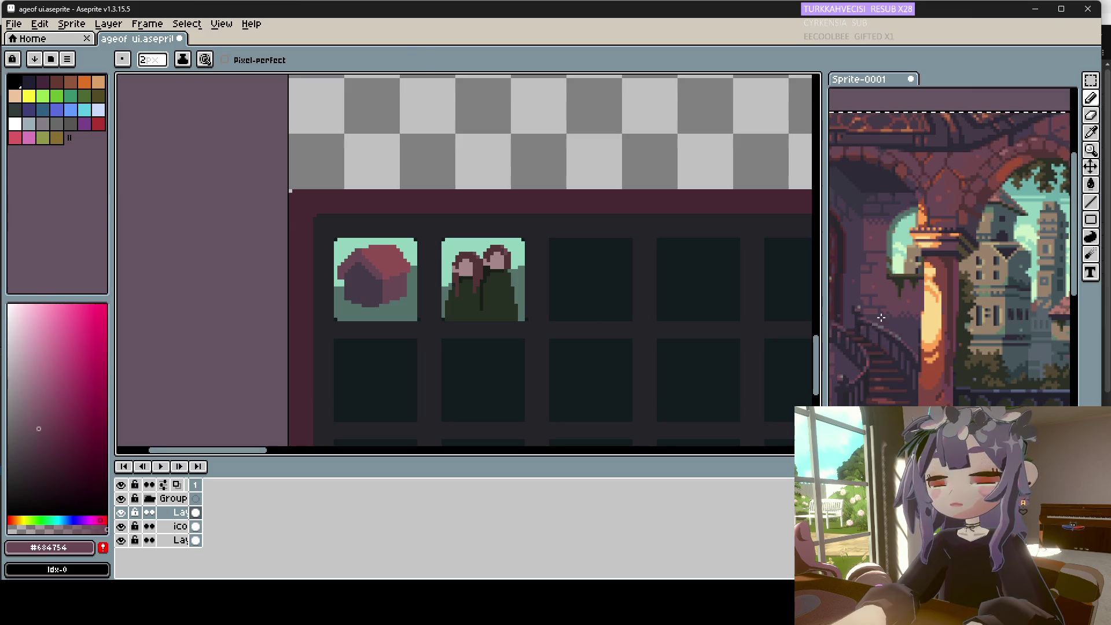
alt+click(906, 367)
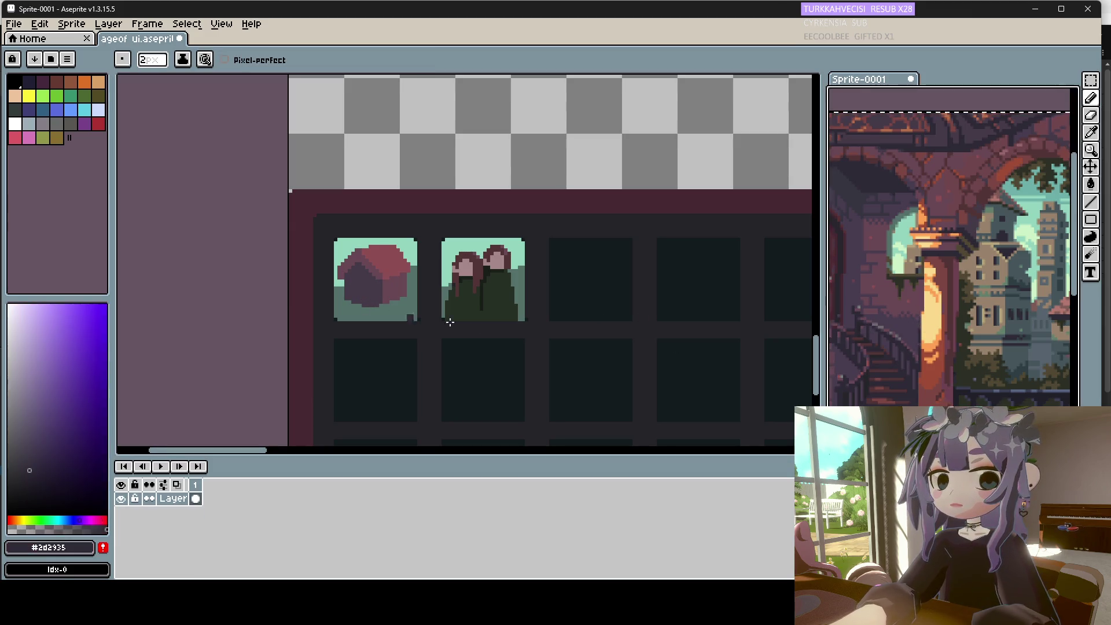
click(360, 295)
drag(362, 289, 362, 301)
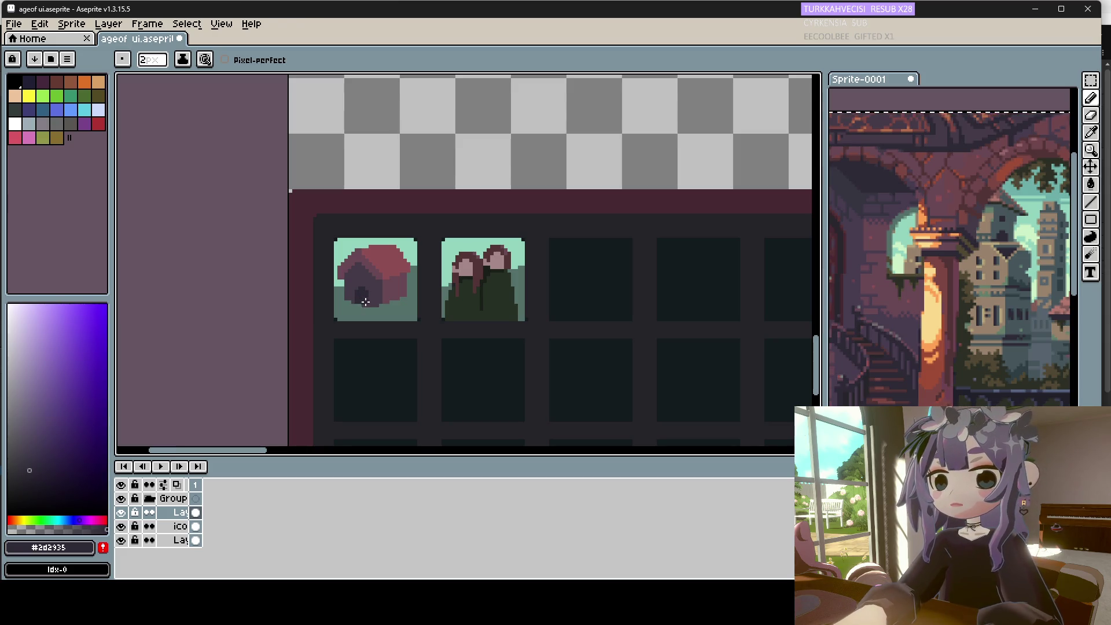
Sample the dark wall colour and a dark ground colour from the reference image.
alt+click(383, 284)
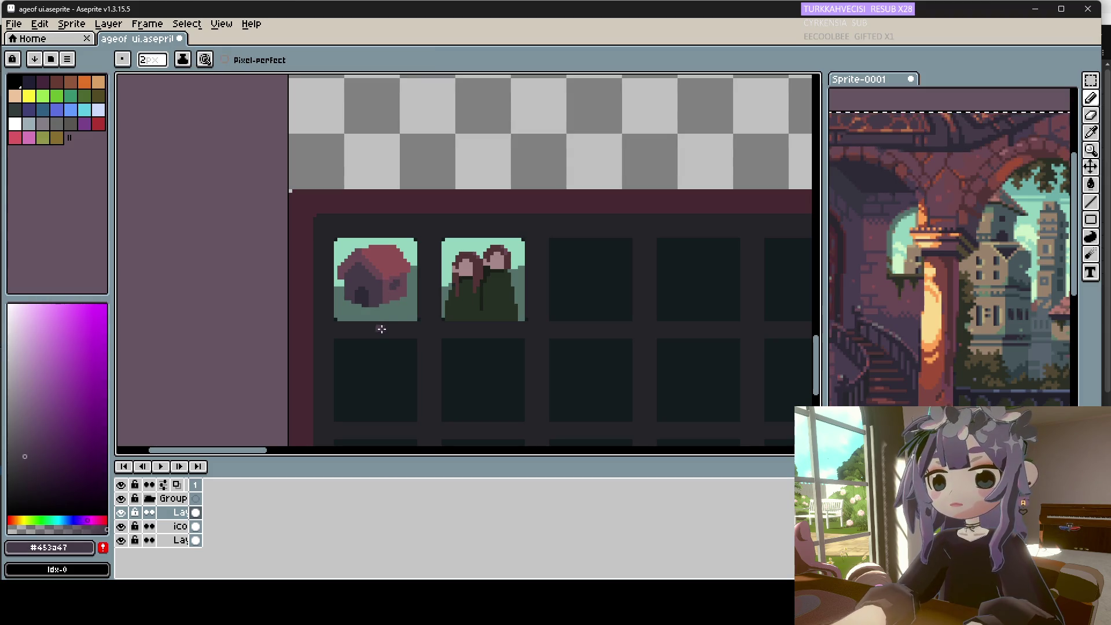
key(alt)
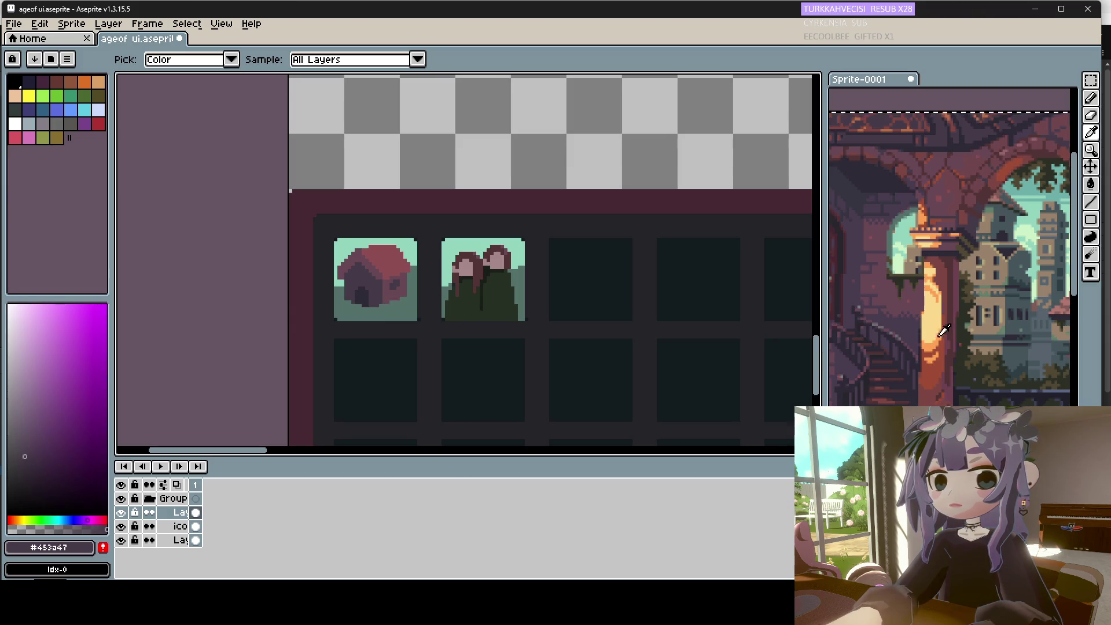
alt+click(1012, 403)
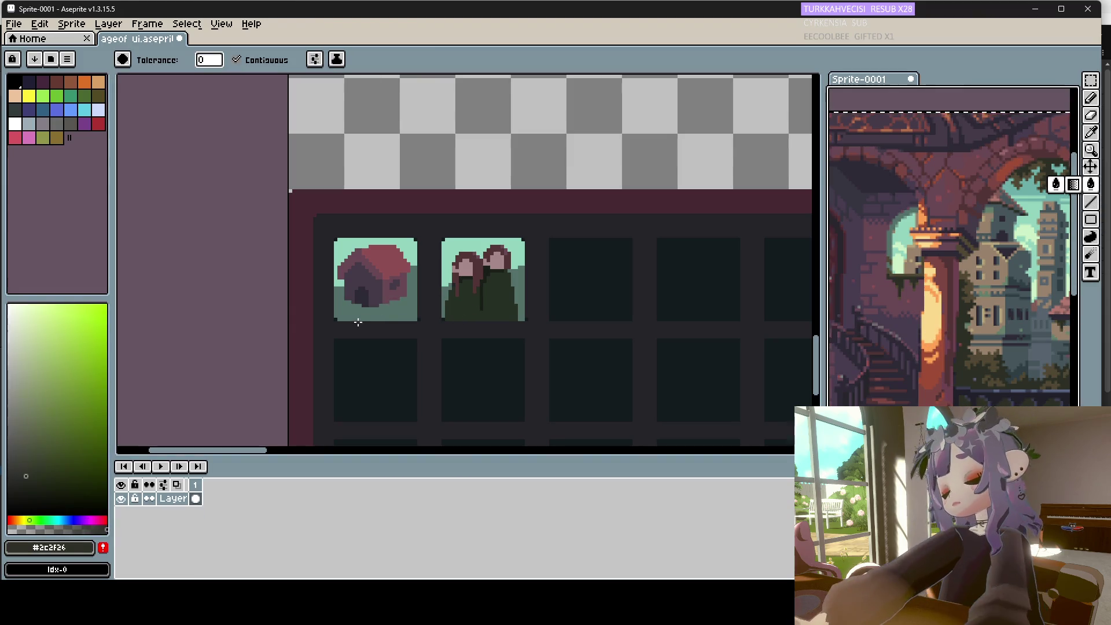
Try a dark ground fill, undo it, and paint muted green grass below the house.
click(388, 317)
key(ctrl+z)
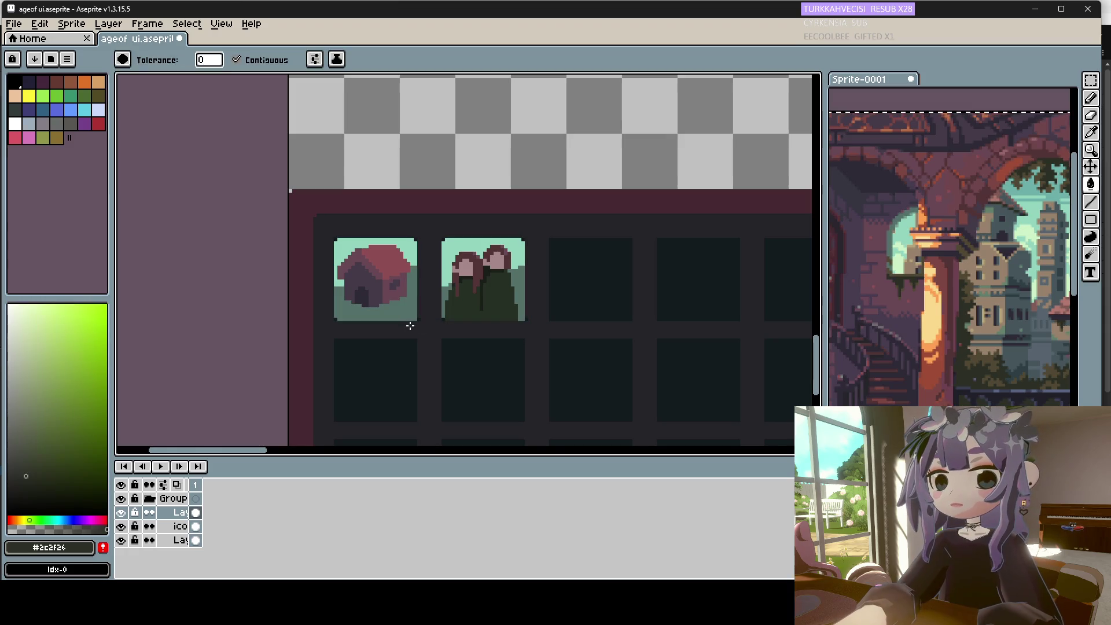
key(alt)
scroll(997, 366, down, 3)
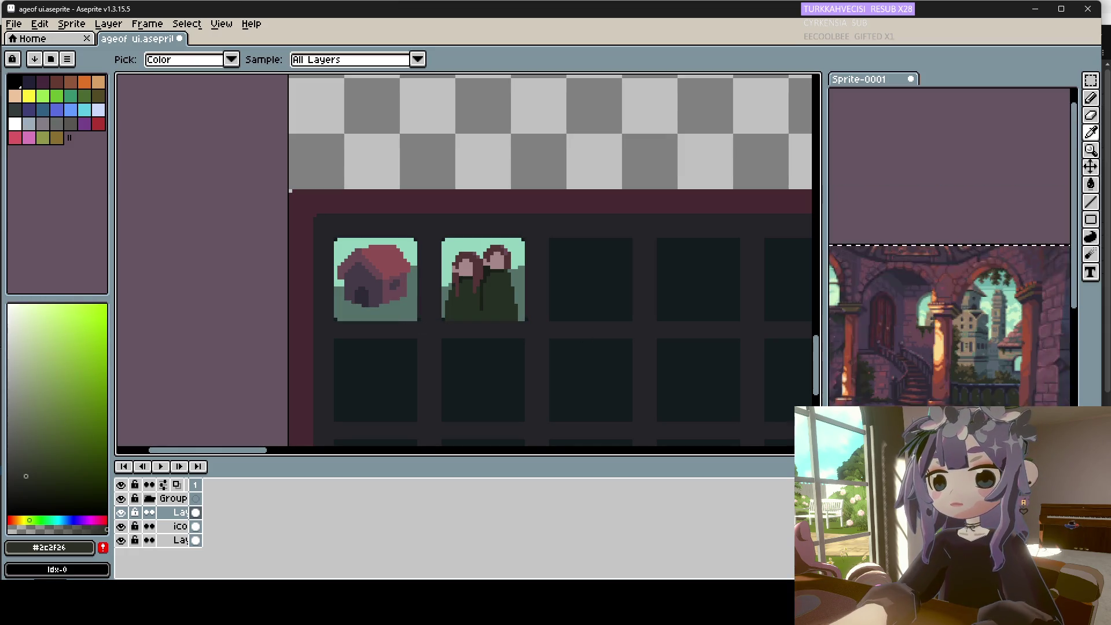
scroll(984, 381, down, 2)
scroll(984, 347, up, 5)
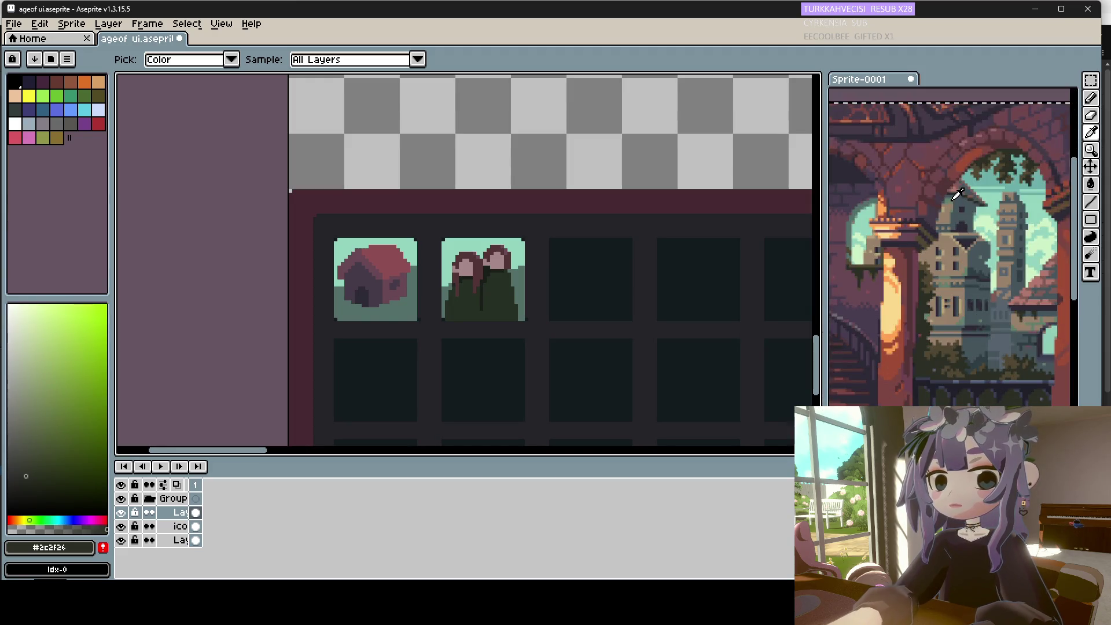
alt+click(957, 195)
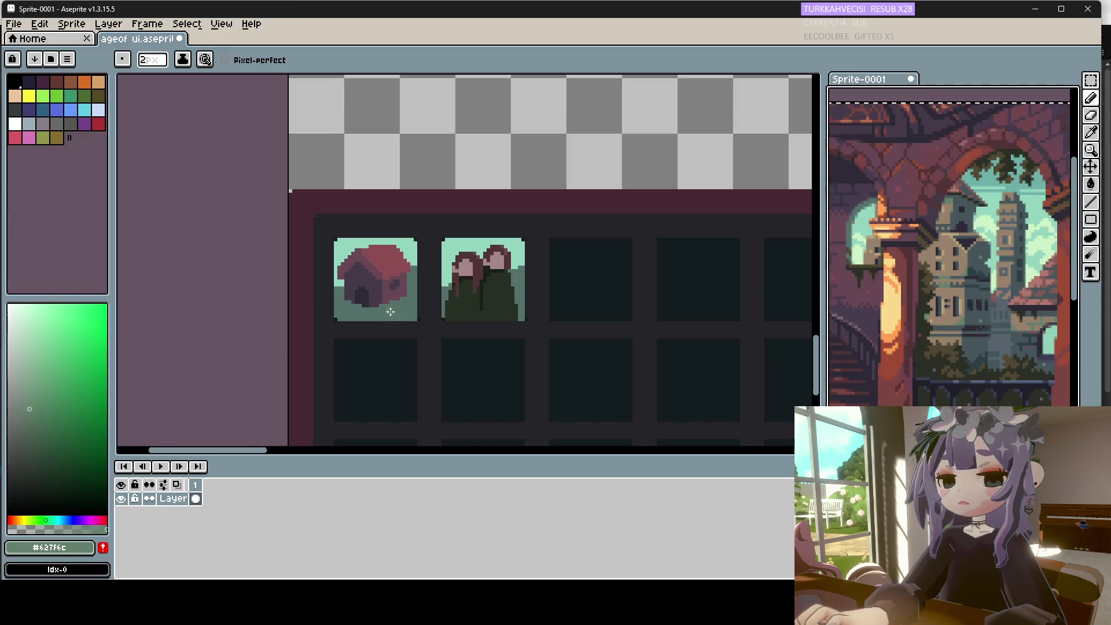
click(384, 307)
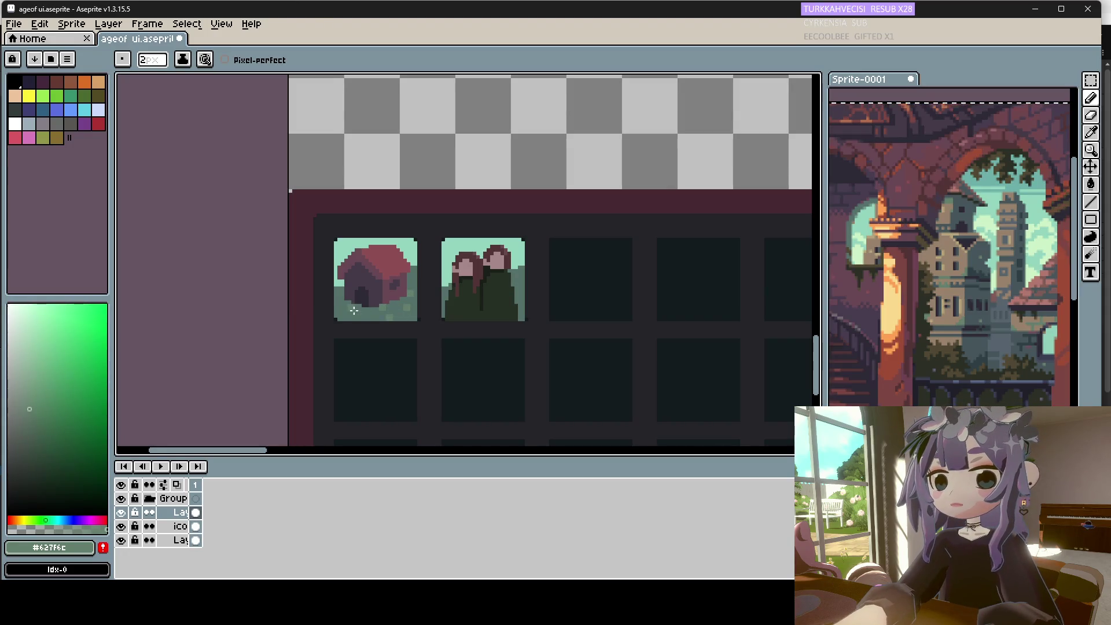
Pick darker green-grey shades from the reference and shade across the house's grass.
key(i)
click(856, 225)
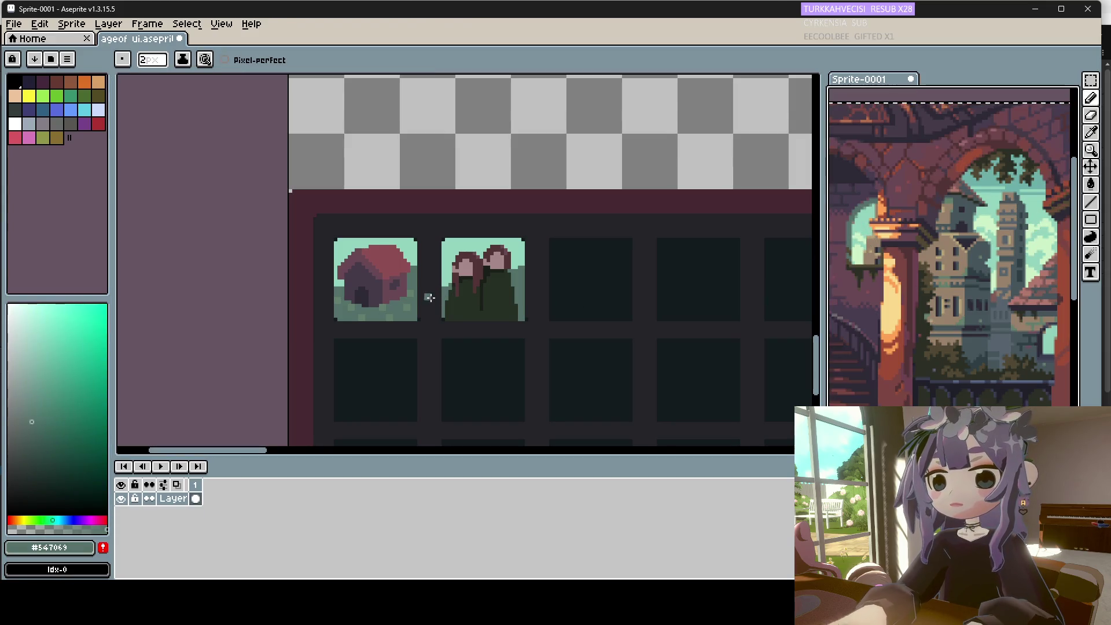
click(968, 313)
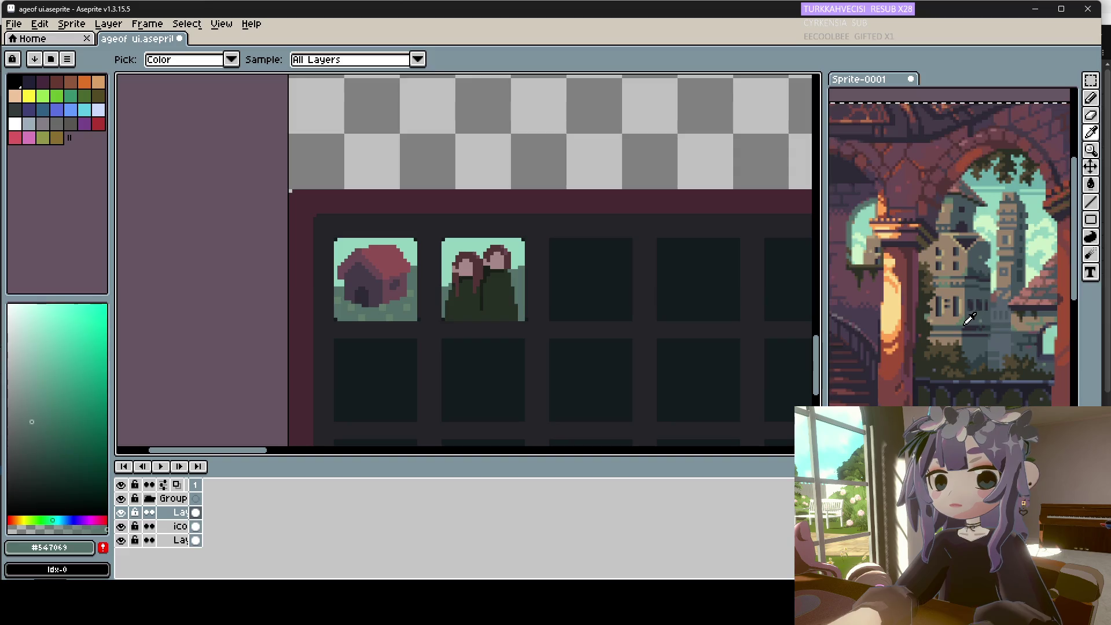
click(1003, 347)
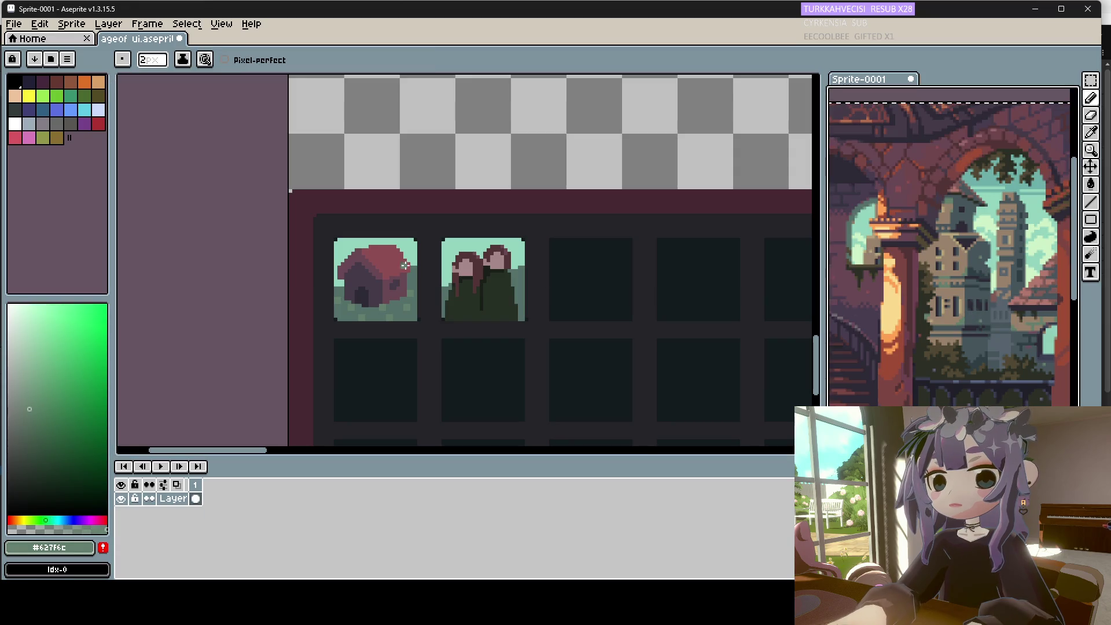
click(952, 321)
key(b)
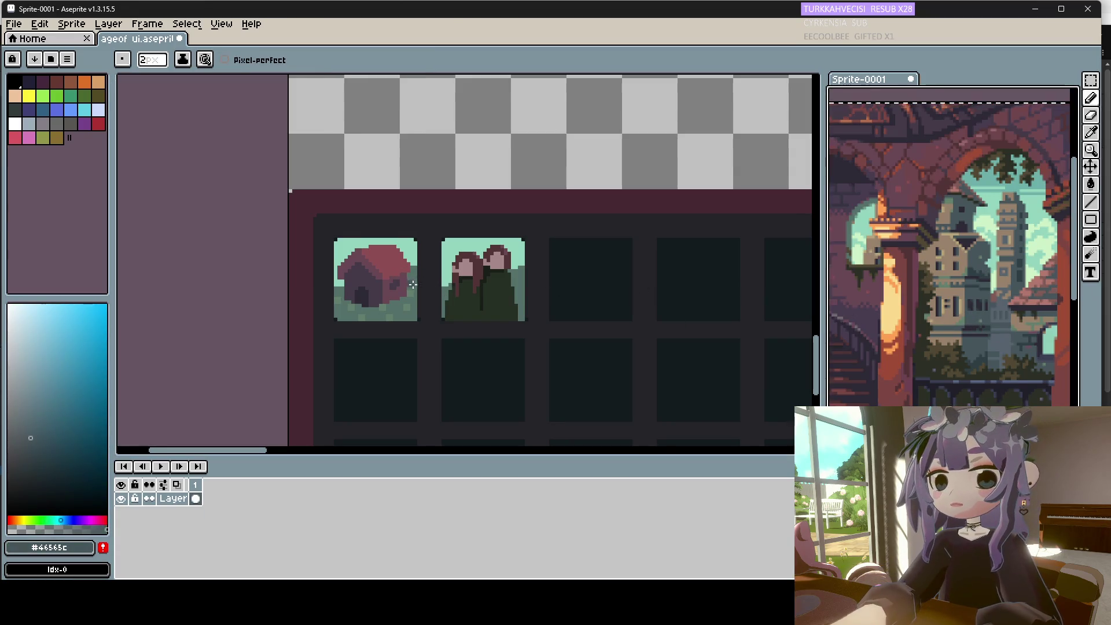
click(412, 277)
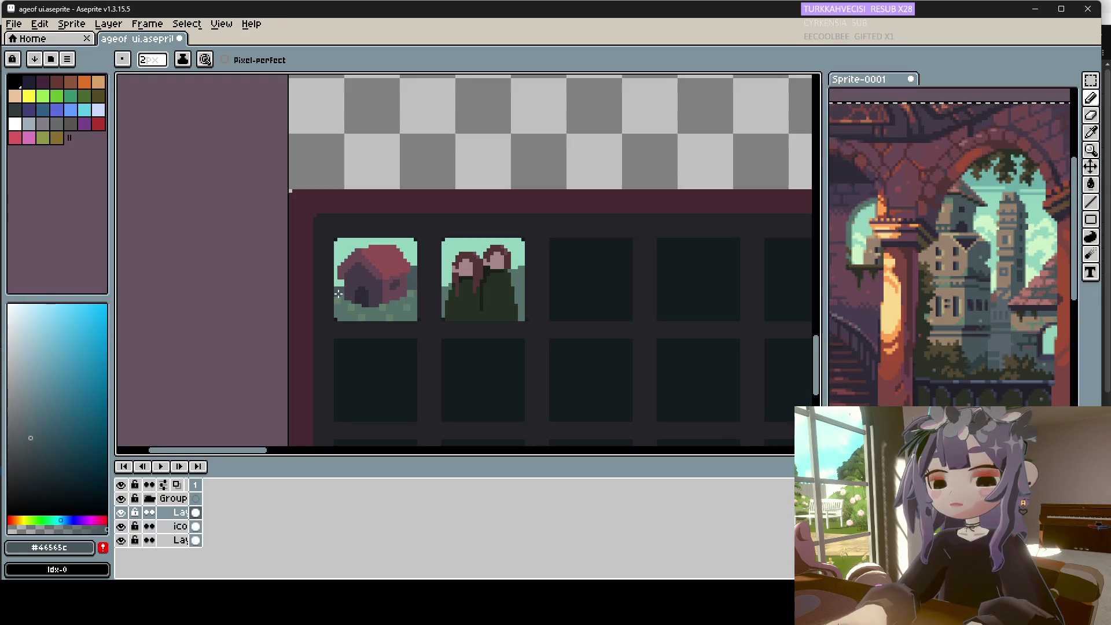
scroll(834, 348, up, 2)
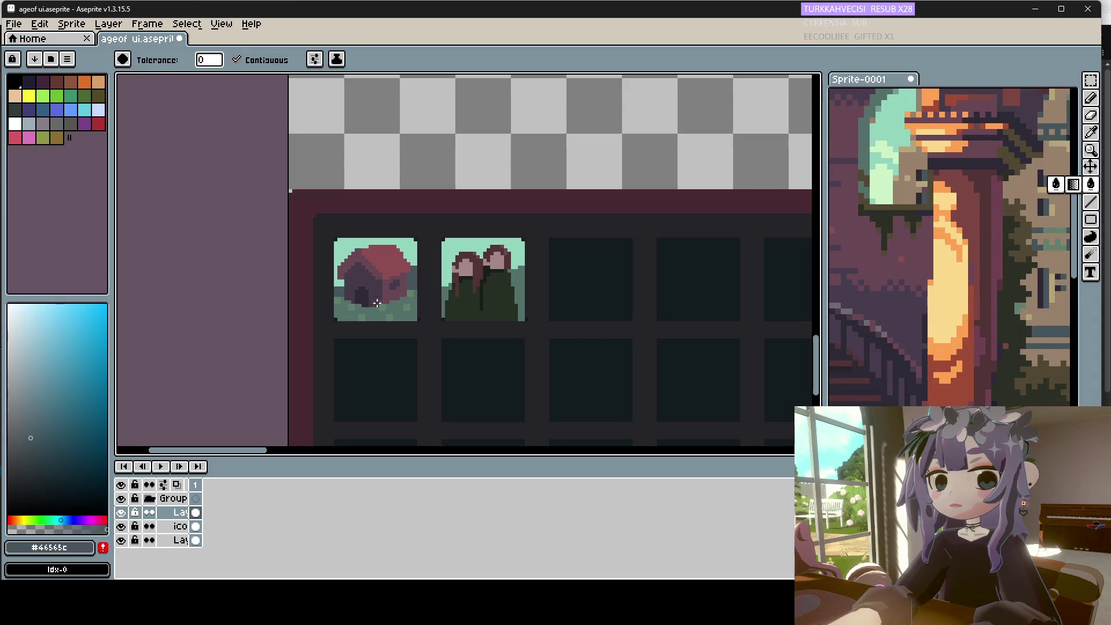
drag(411, 310, 348, 307)
Sample dark teal #547069, the roof purple and mint #93d4bc from the artwork.
key(i)
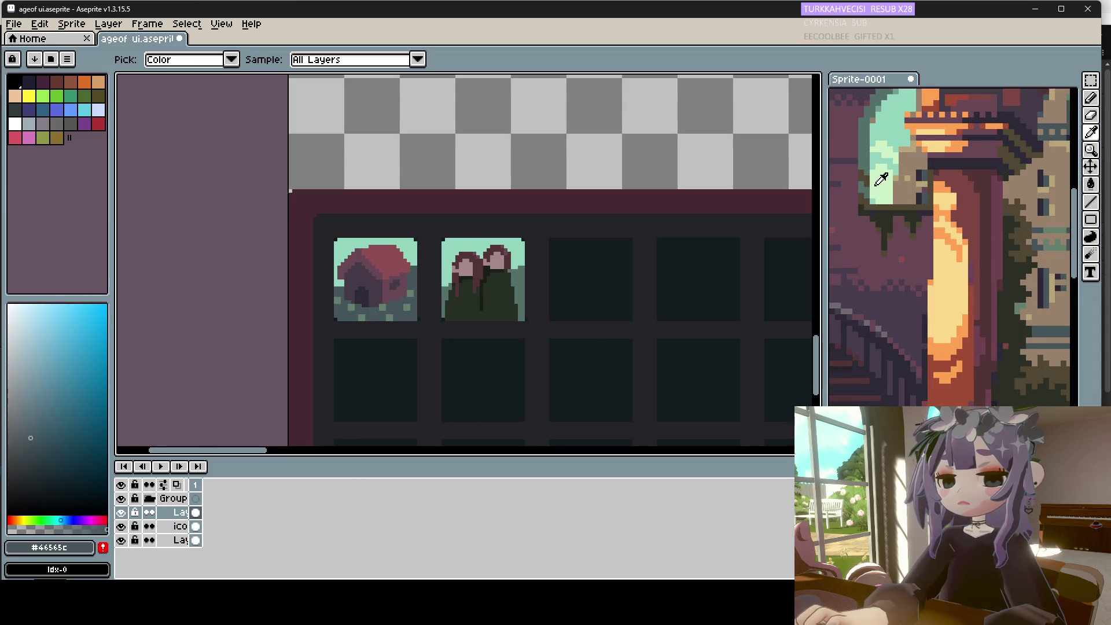
click(875, 143)
key(b)
click(349, 316)
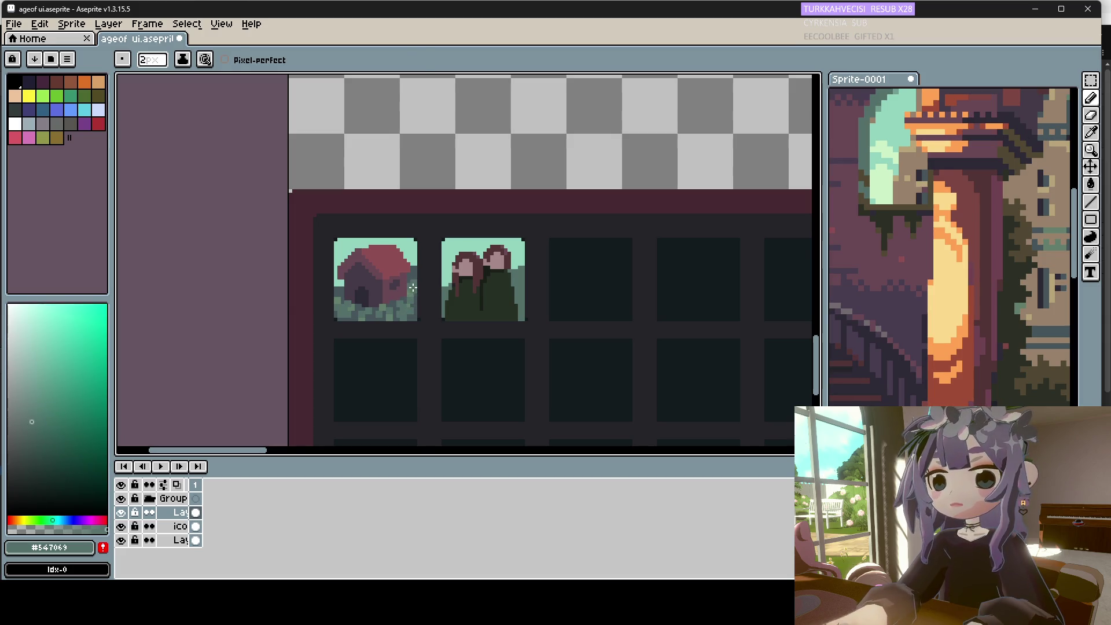
alt+click(410, 254)
alt+click(418, 262)
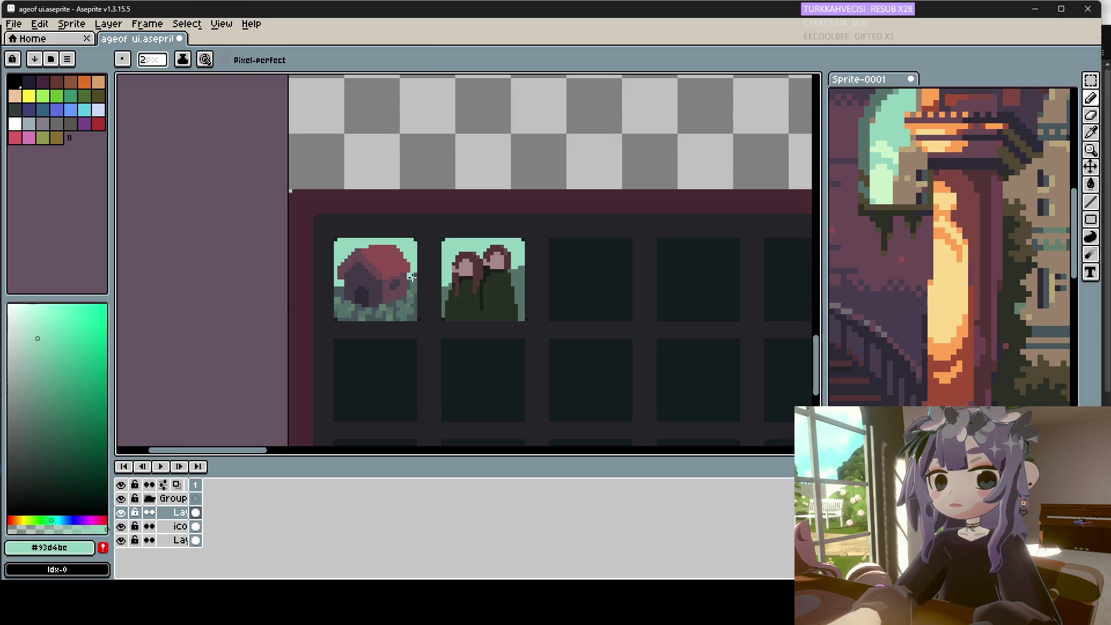
alt+click(413, 285)
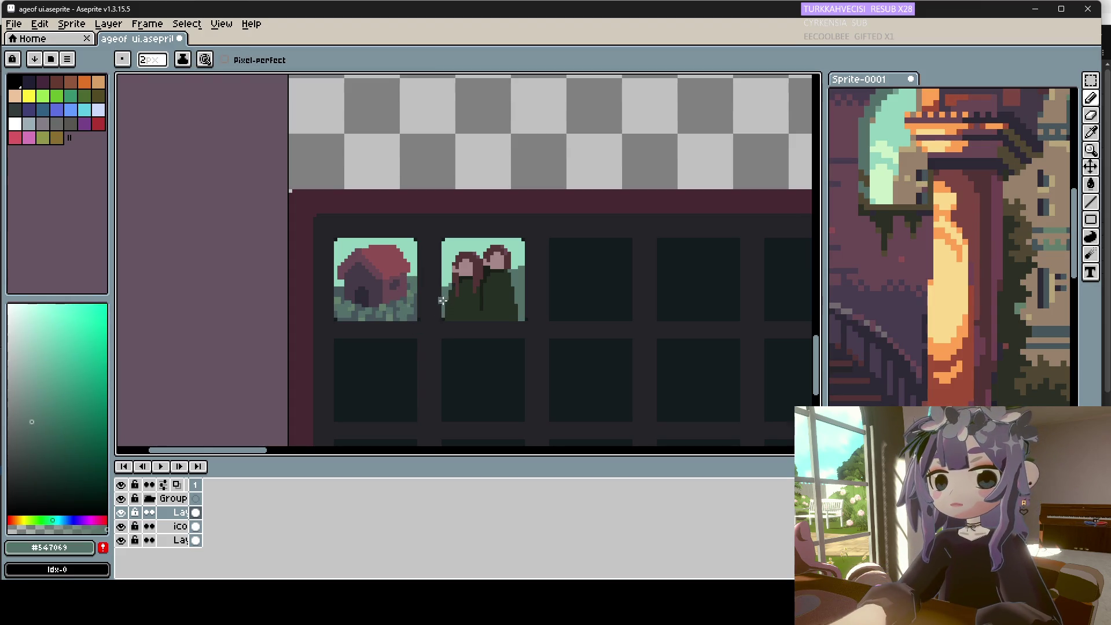
Sample grey-teal #46565c and grass green #627f6c from the house icon's ground.
key(alt)
alt+click(396, 303)
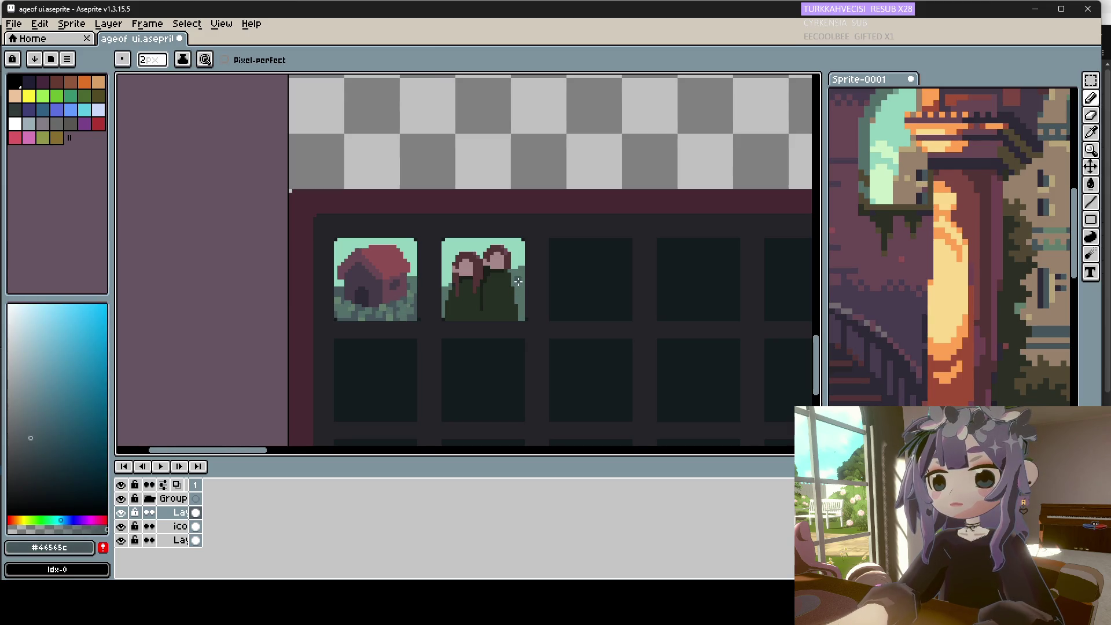
key(g)
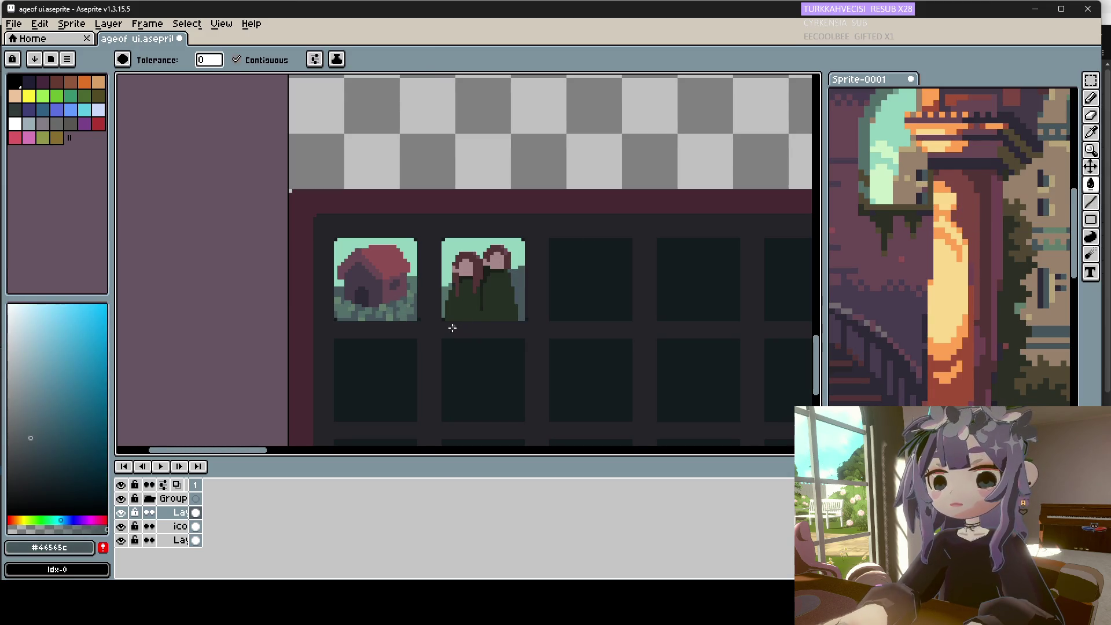
alt+click(389, 302)
key(b)
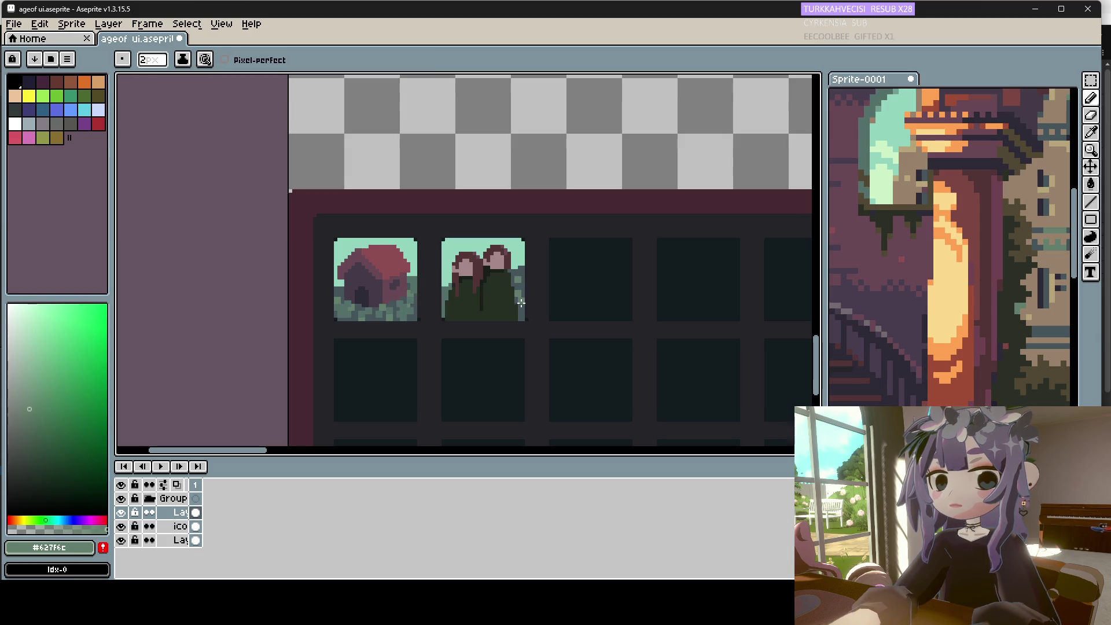
scroll(447, 296, down, 3)
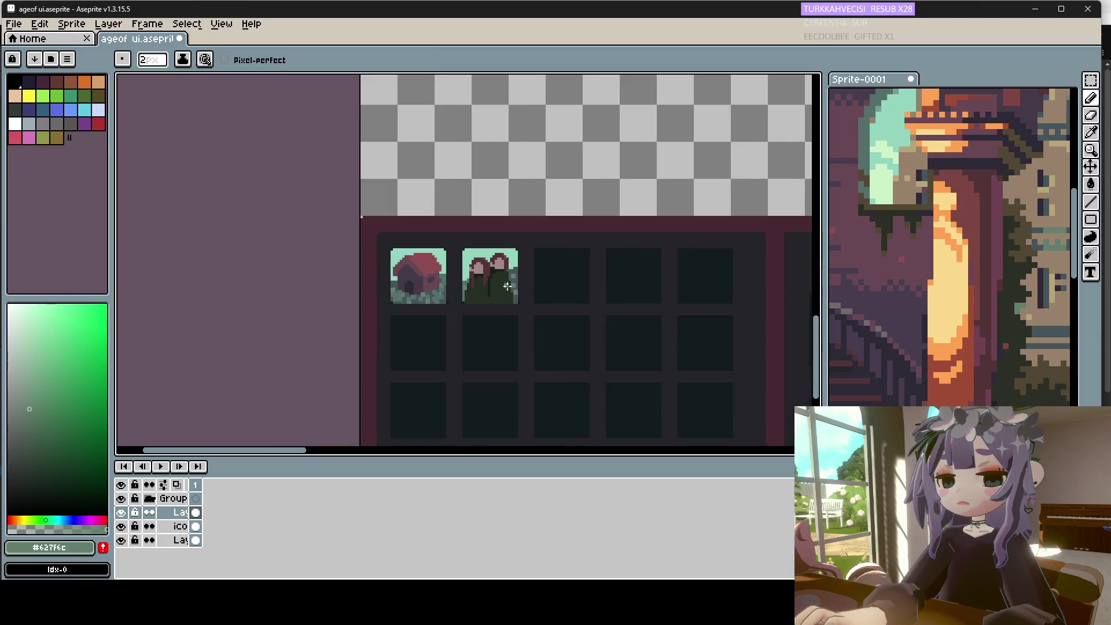
Try a mauve #684754 fill on the portrait icon's background, then undo it.
scroll(417, 273, up, 3)
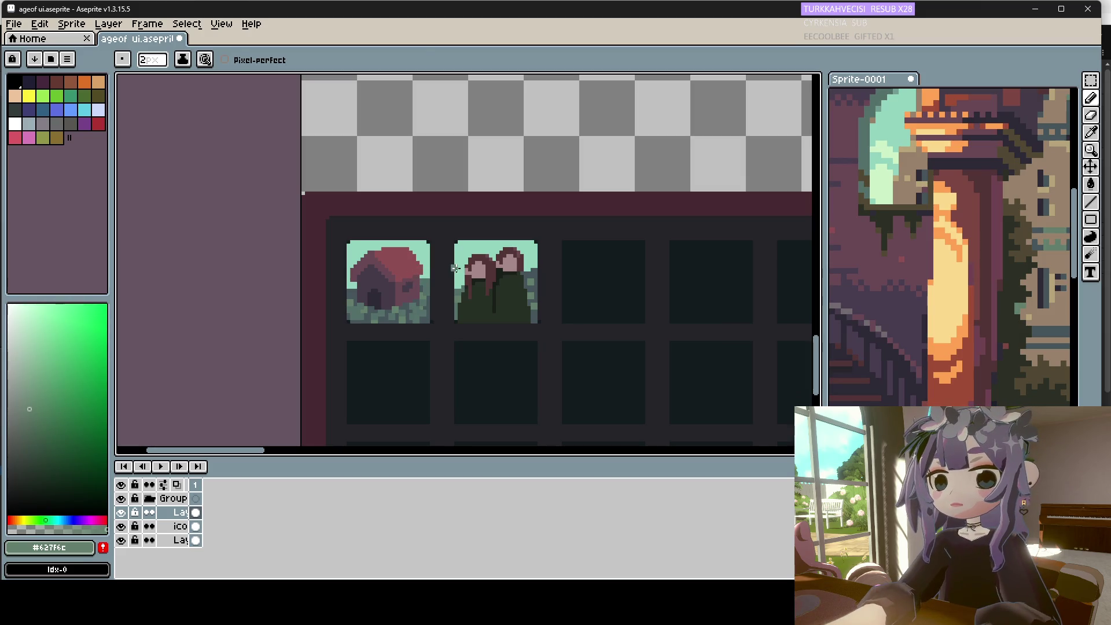
key(i)
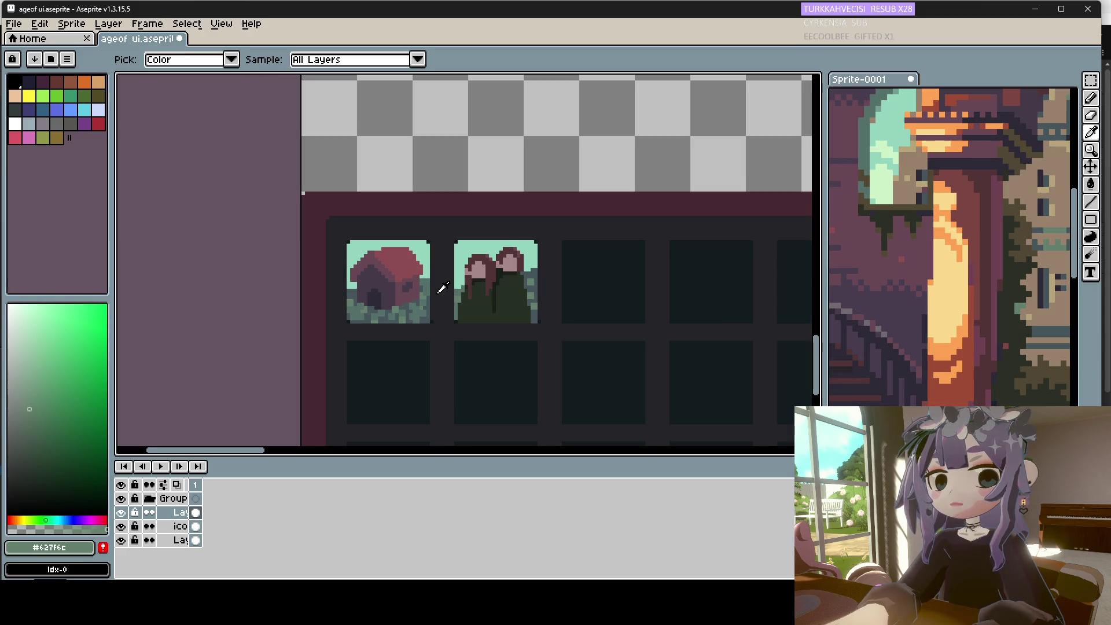
click(406, 284)
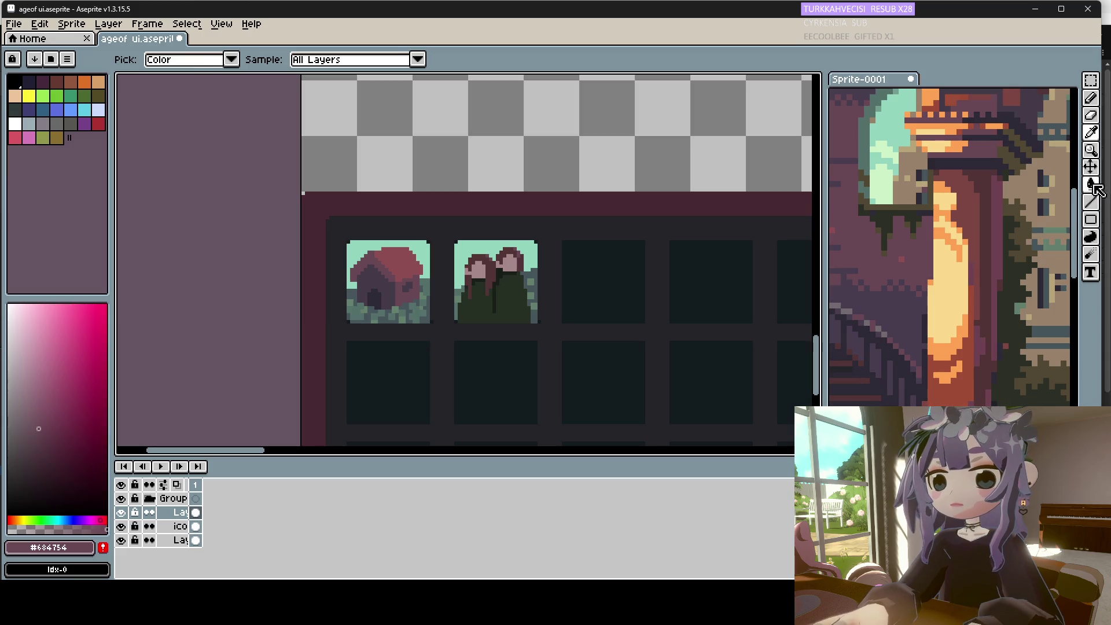
click(1090, 184)
click(502, 244)
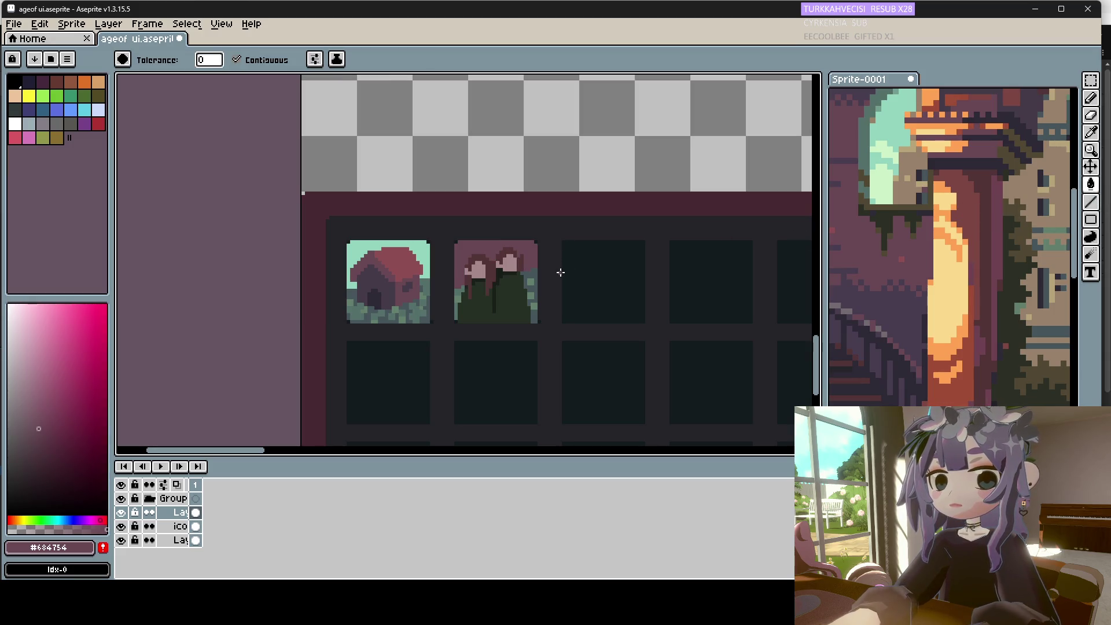
key(ctrl+z)
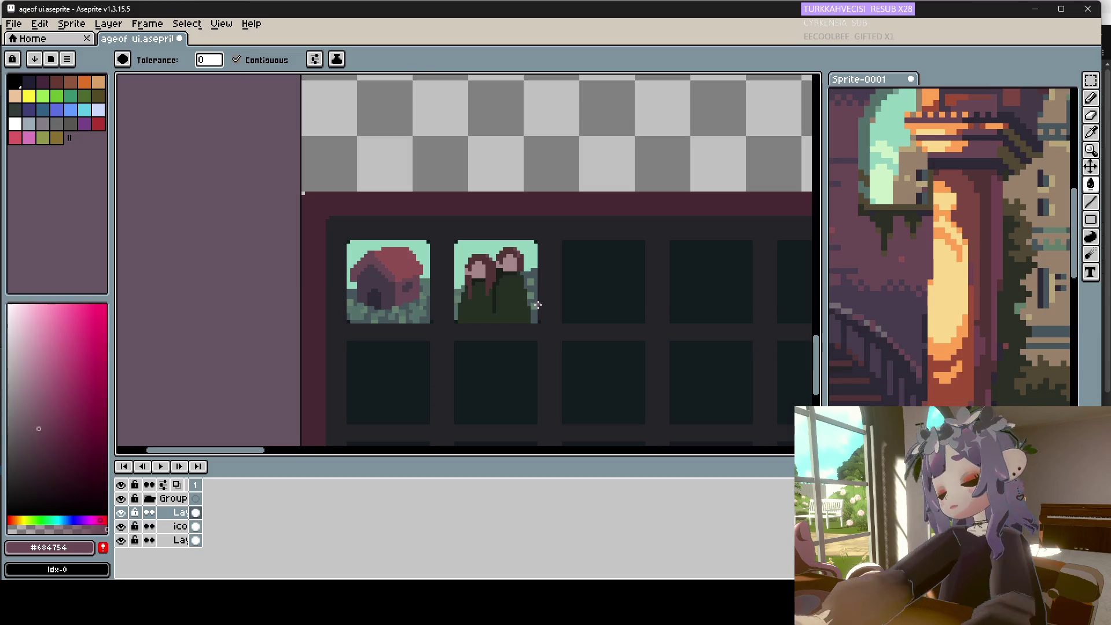
Paint light mint #ccf1c7 highlights along the portrait icon's top edge, corner to corner.
key(i)
scroll(539, 302, down, 1)
click(889, 144)
key(b)
scroll(486, 268, up, 1)
click(482, 258)
key(e)
click(531, 259)
click(544, 257)
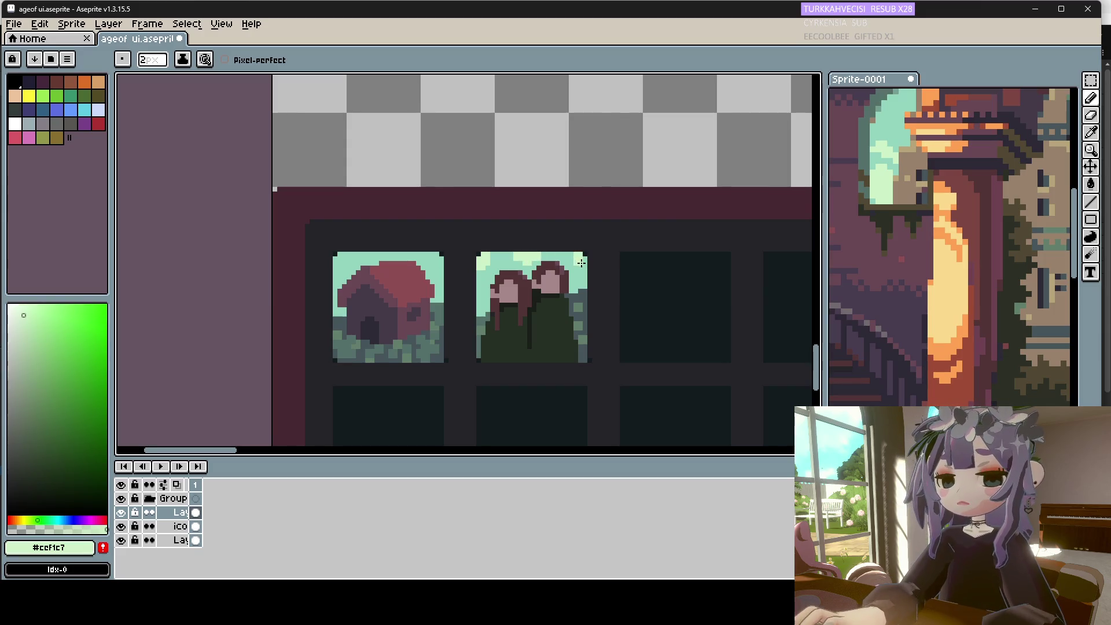
scroll(559, 312, down, 1)
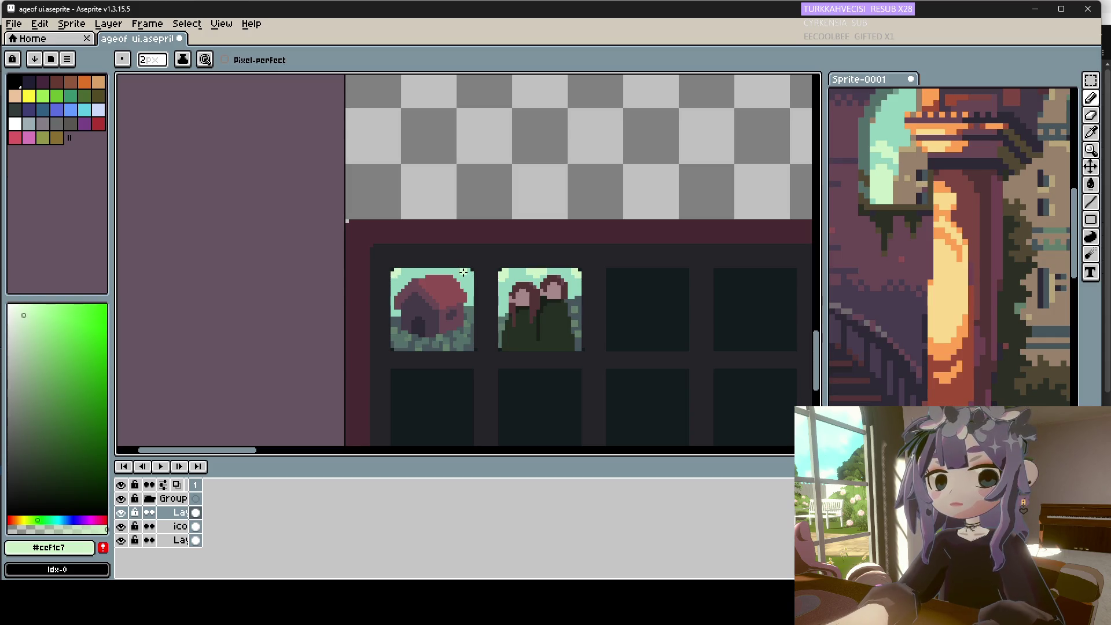
scroll(469, 278, down, 5)
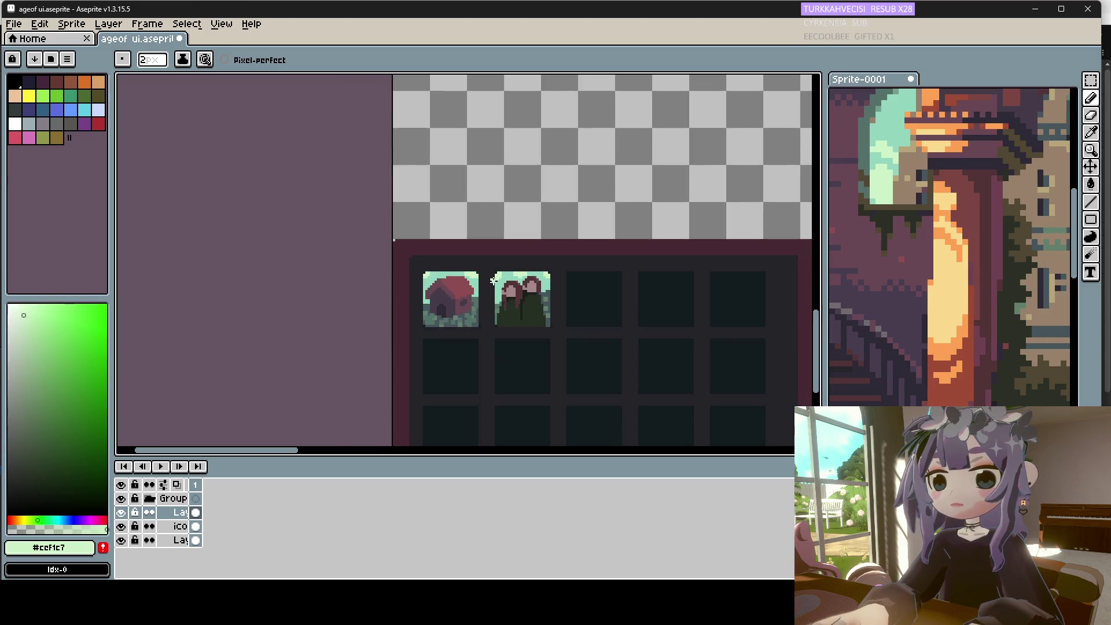
scroll(464, 293, down, 2)
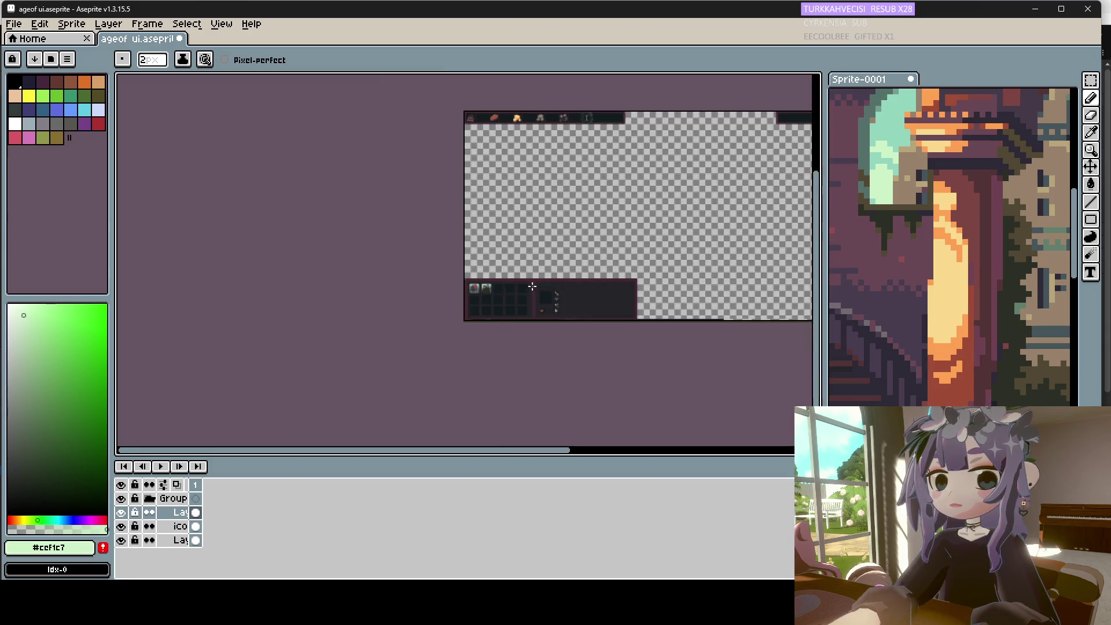
scroll(498, 291, up, 3)
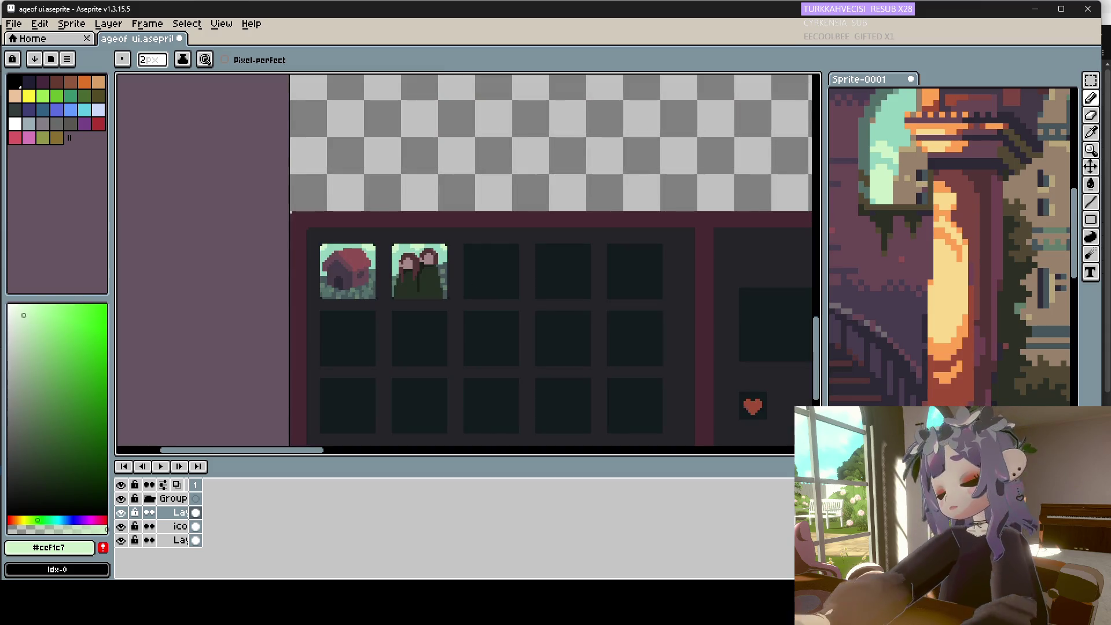
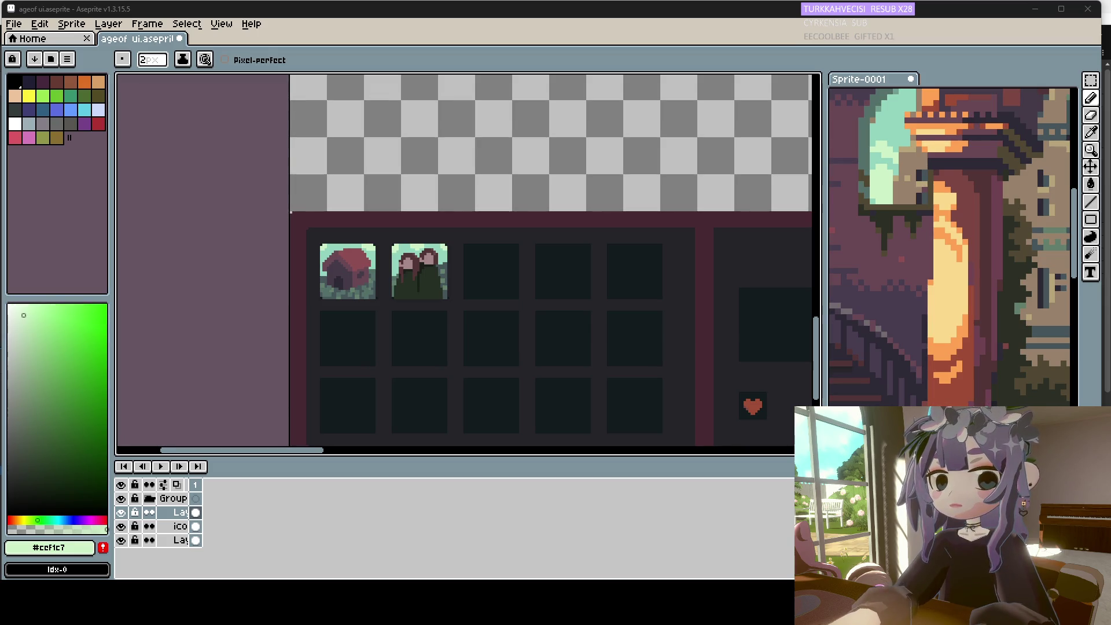
Activate the upper drawing layer, sample the dark slot colour #121b1d, and set a 1px pencil.
scroll(431, 308, down, 4)
scroll(409, 299, up, 4)
scroll(455, 347, down, 2)
scroll(439, 284, up, 3)
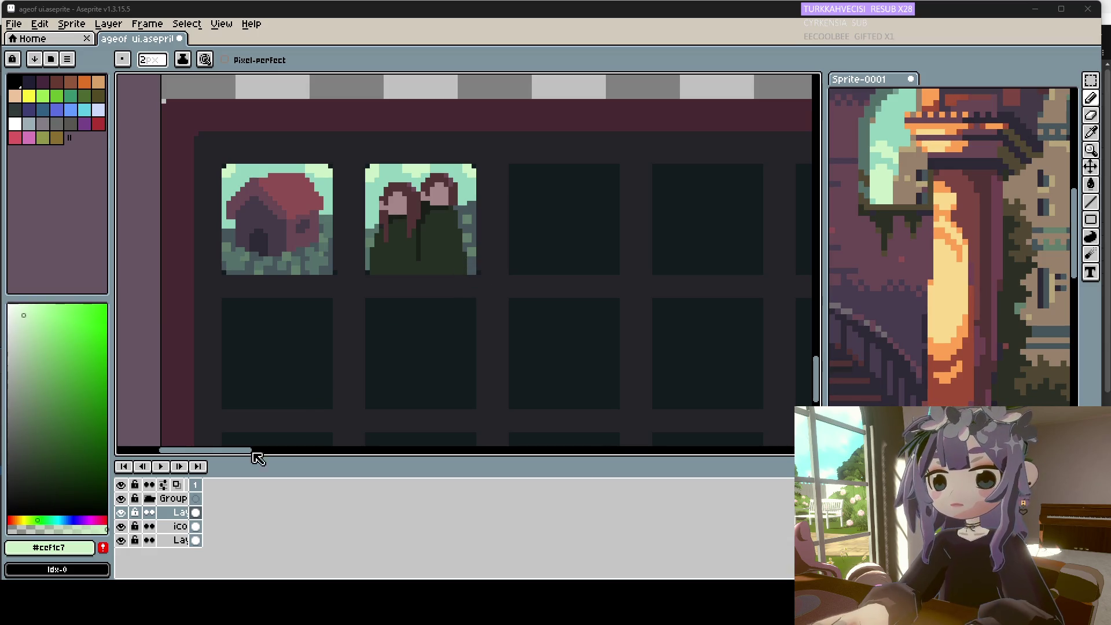
click(174, 512)
key(e)
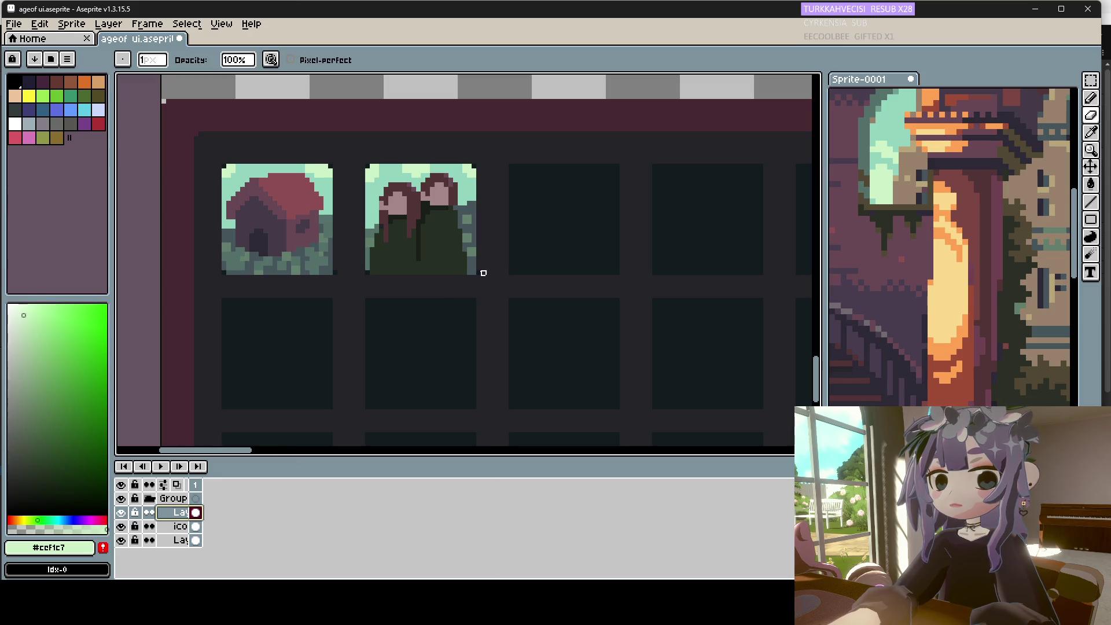
click(481, 280)
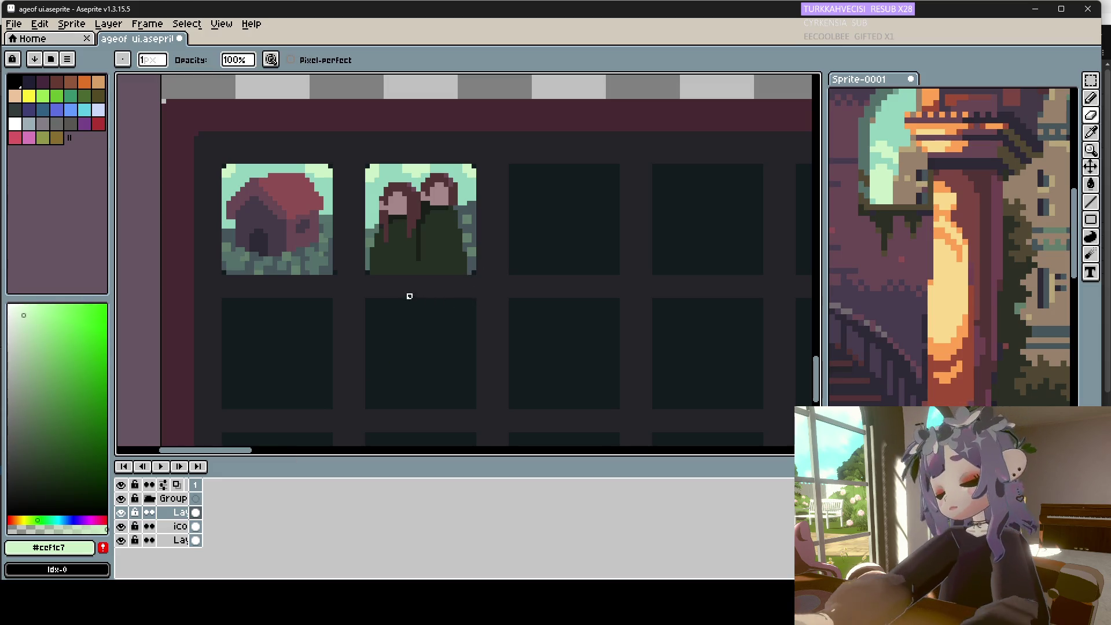
key(i)
click(370, 265)
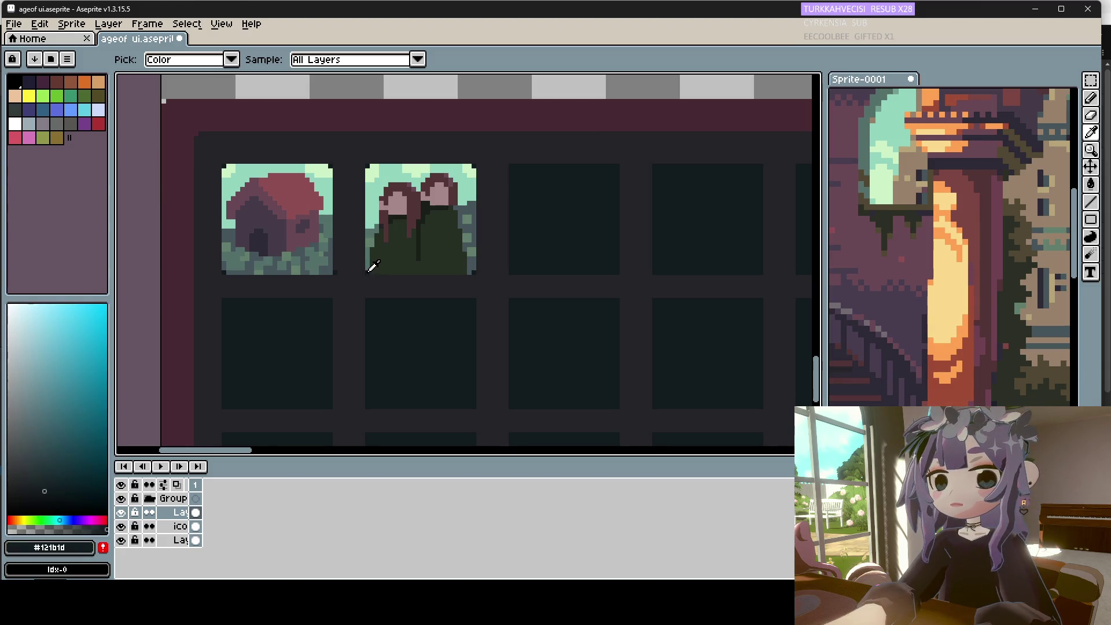
key(b)
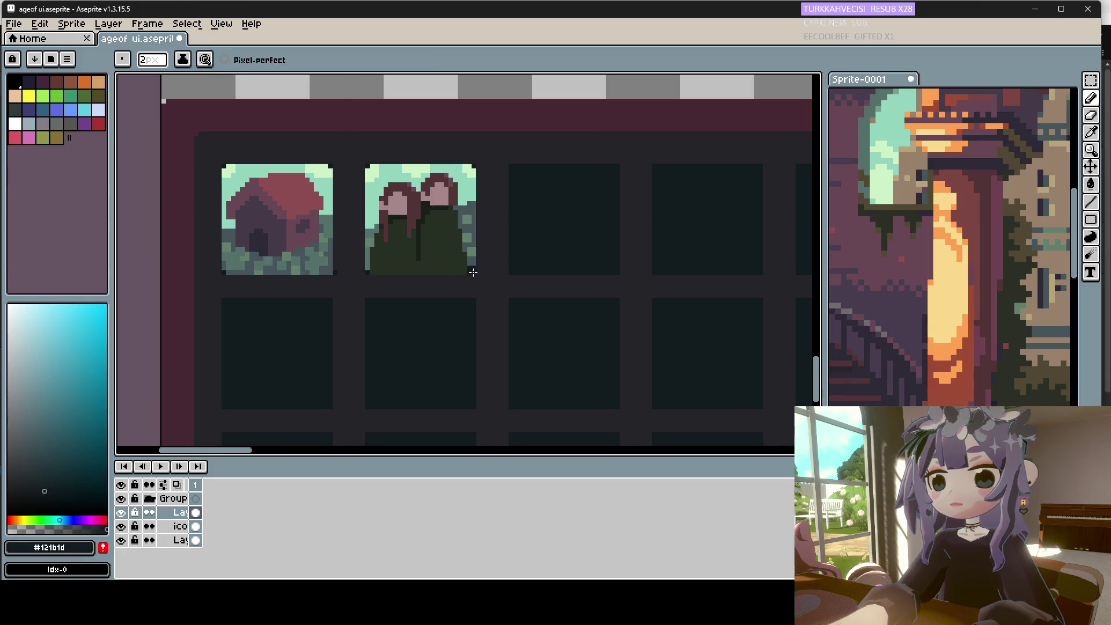
key(minus)
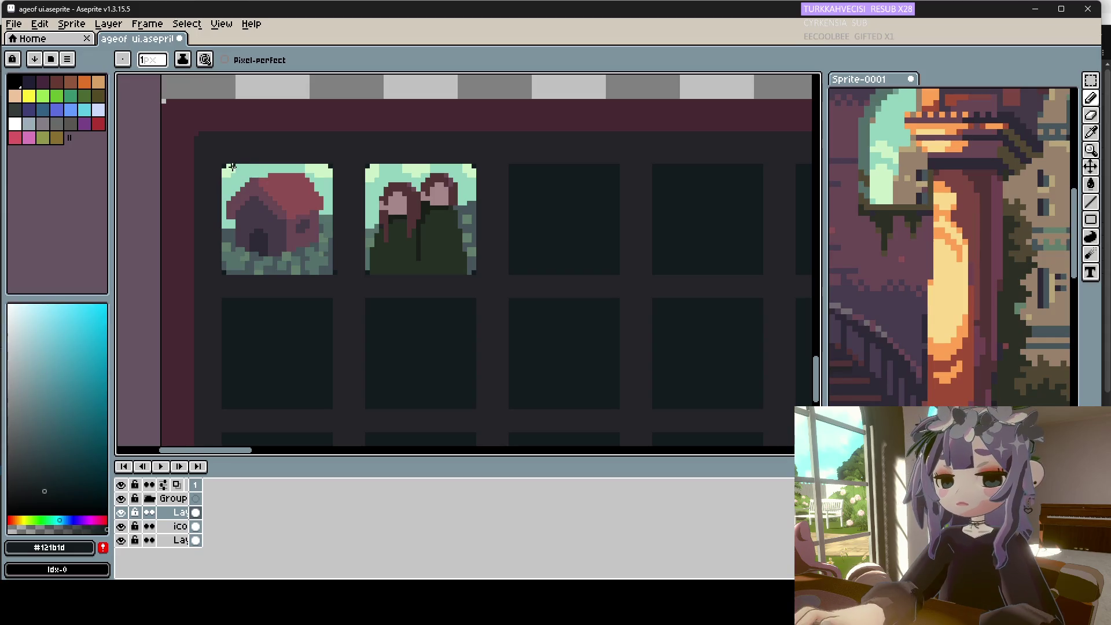
Select the house thumbnail and drop a copy of it into the third slot.
drag(1091, 80, 1074, 81)
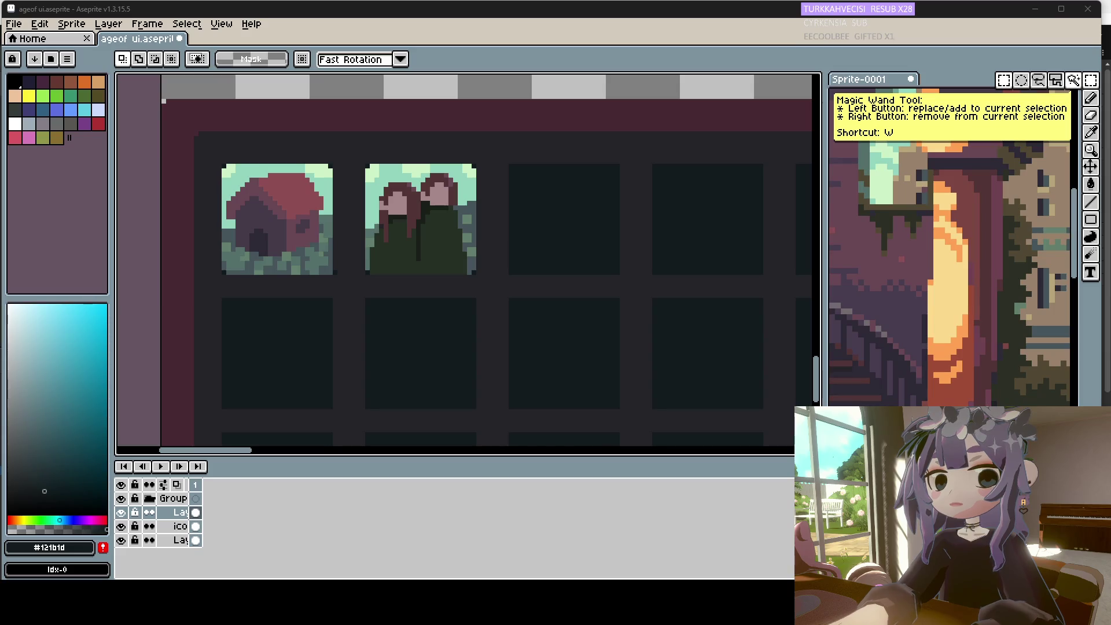
drag(354, 147, 205, 291)
drag(295, 272, 578, 273)
click(530, 337)
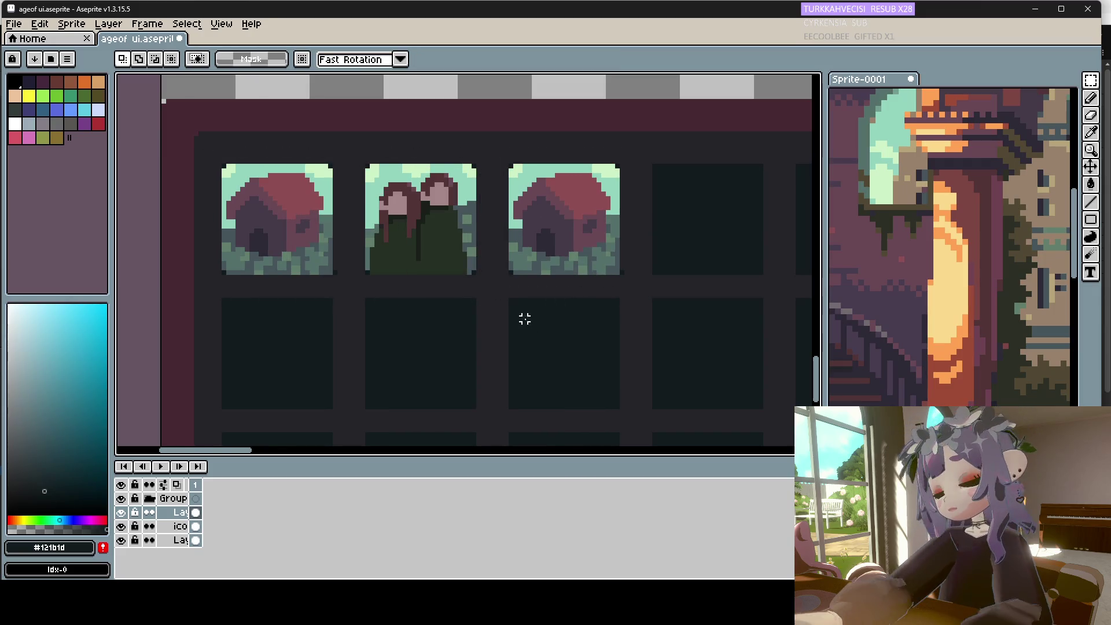
Reselect the copied house and nudge it one pixel into alignment.
key(i)
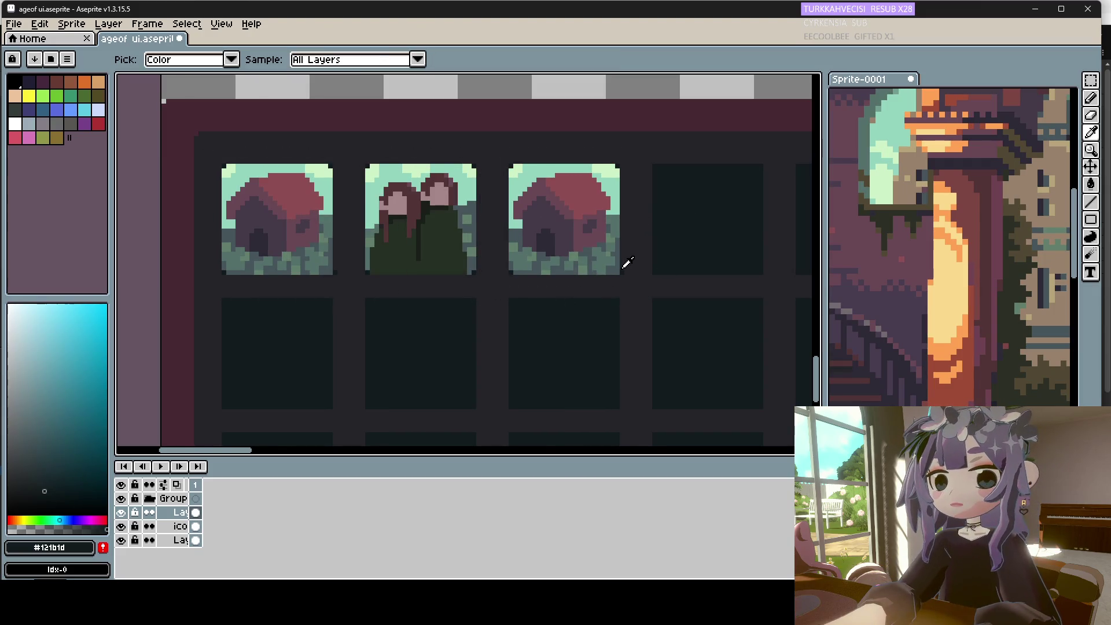
key(m)
drag(663, 148, 496, 292)
drag(570, 263, 565, 259)
click(571, 318)
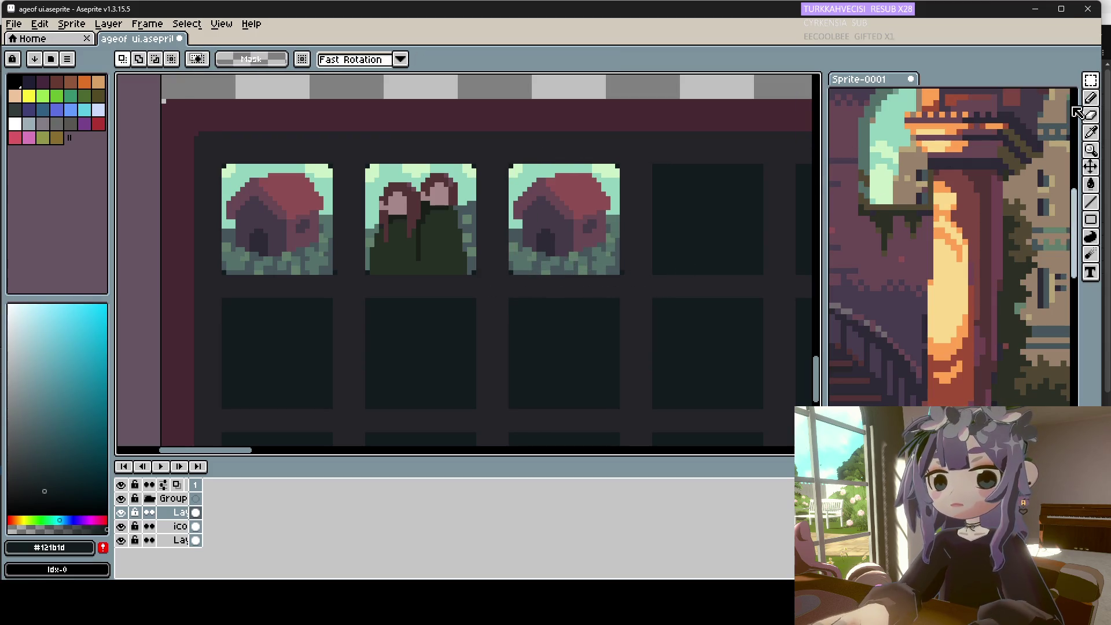
key(b)
Sample the mint sky colour #93d4bc from the copied house.
key(i)
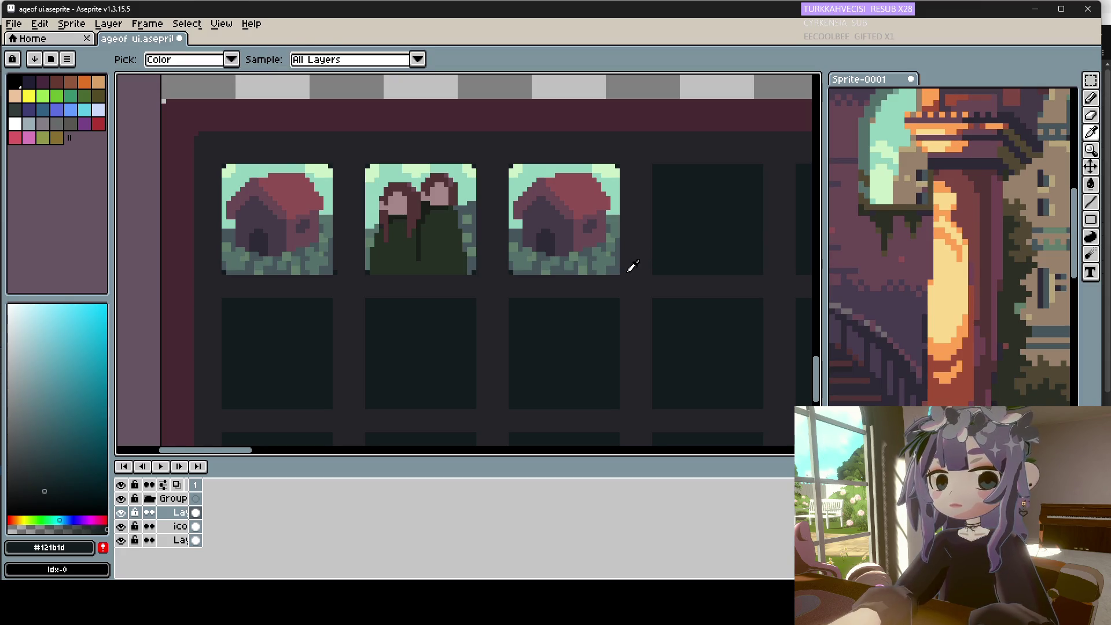
key(b)
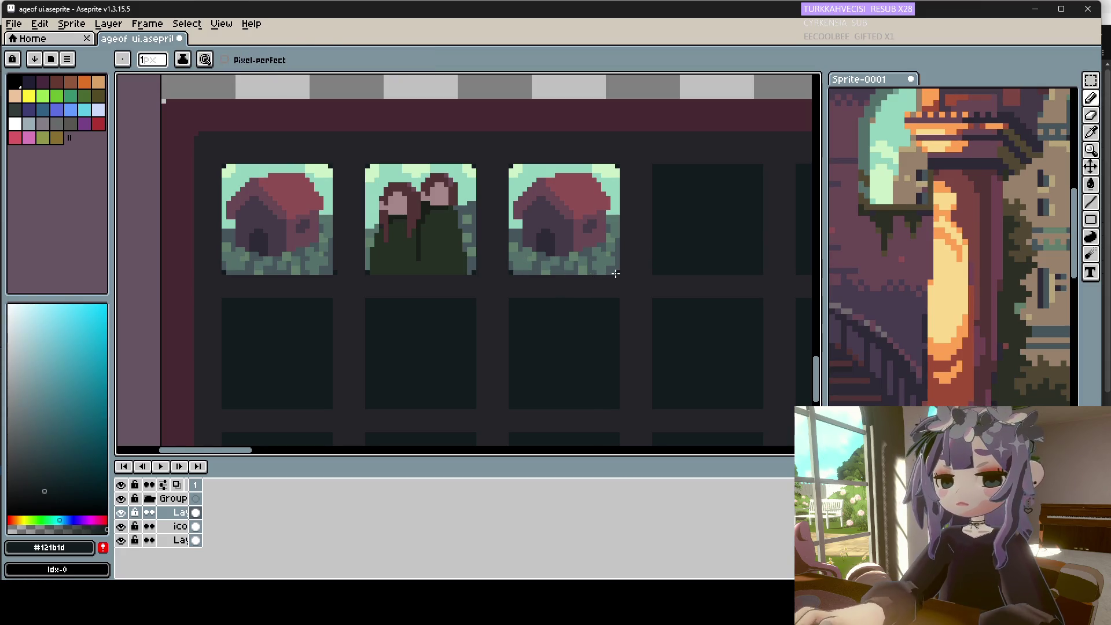
click(1093, 116)
key(i)
key(b)
key(i)
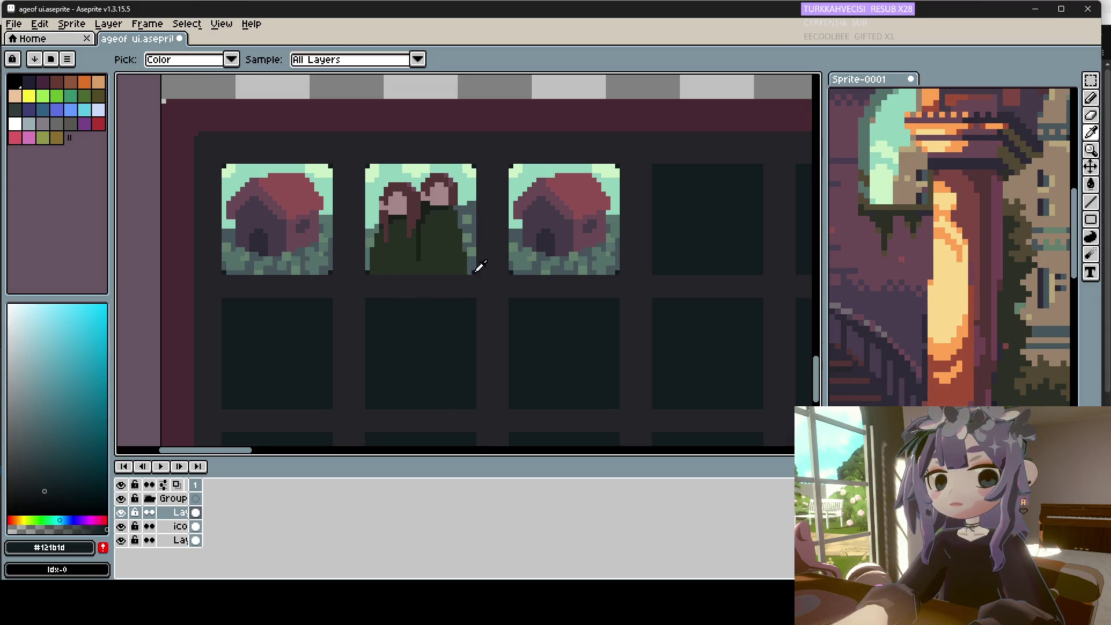
click(557, 169)
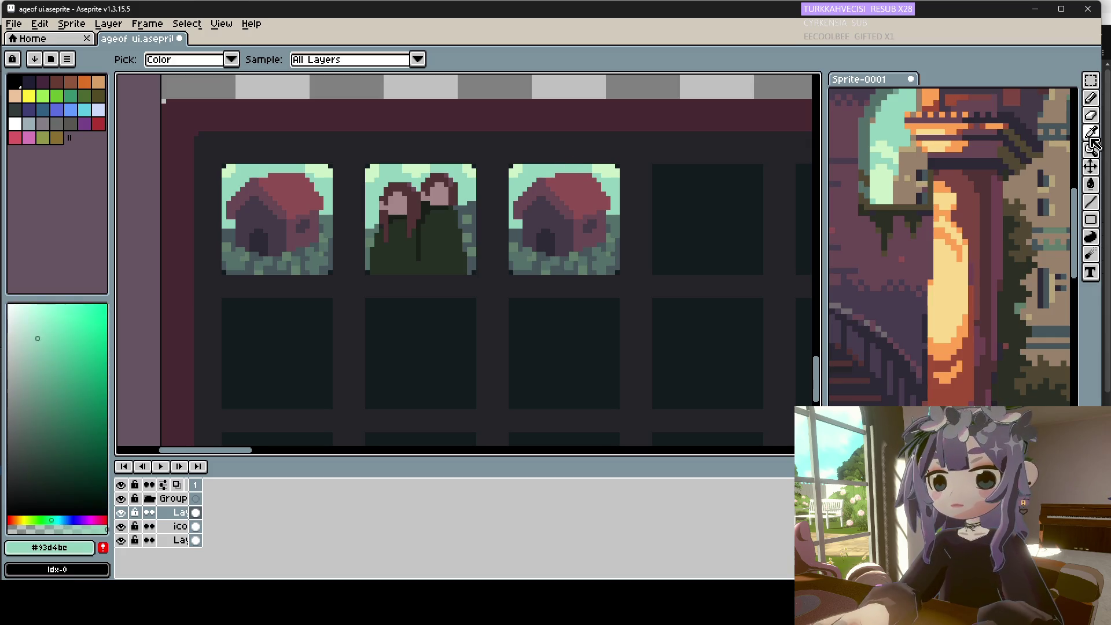
Fill the copied house's red roof with mint and paint over the dark roof bump.
click(1091, 184)
click(580, 193)
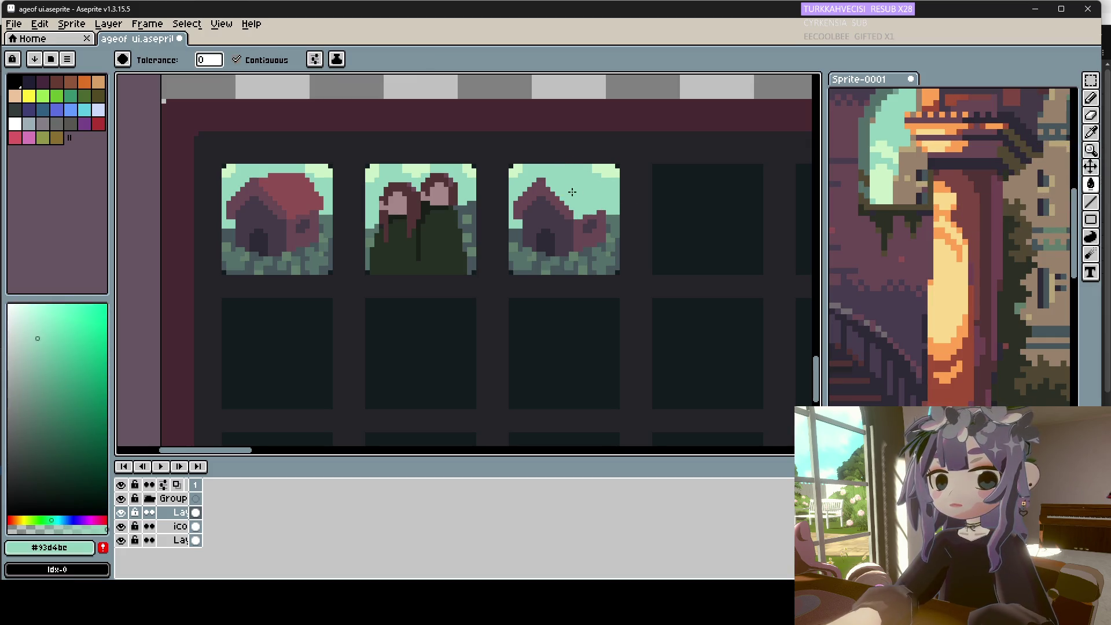
click(523, 200)
key(i)
key(b)
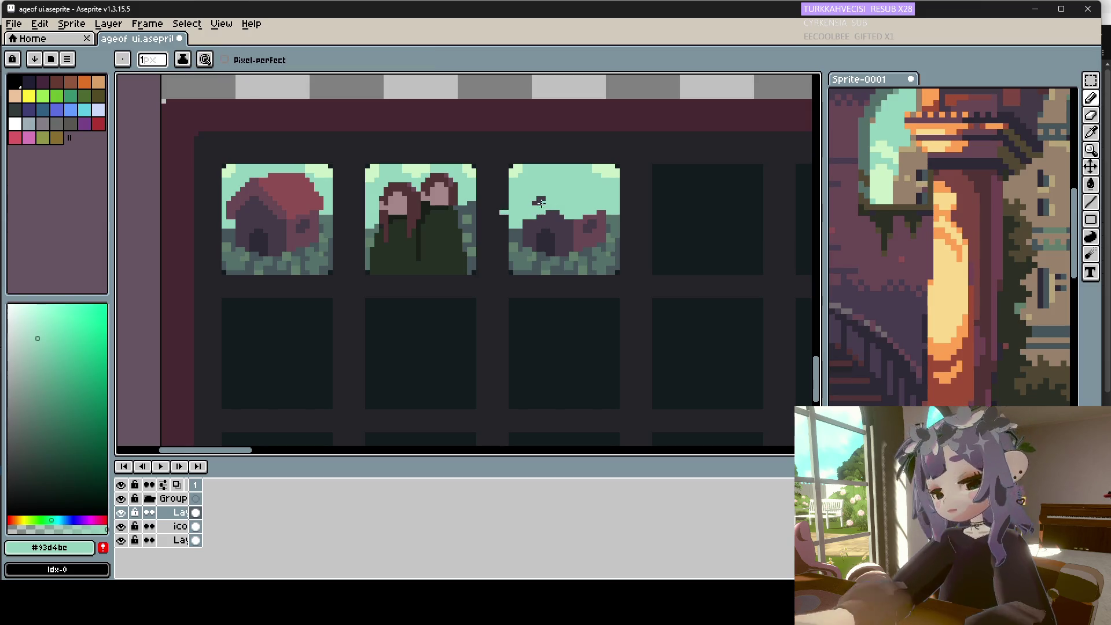
key(v)
key(b)
mouse_move(529, 211)
mouse_down()
mouse_move(541, 202)
mouse_move(533, 212)
mouse_up()
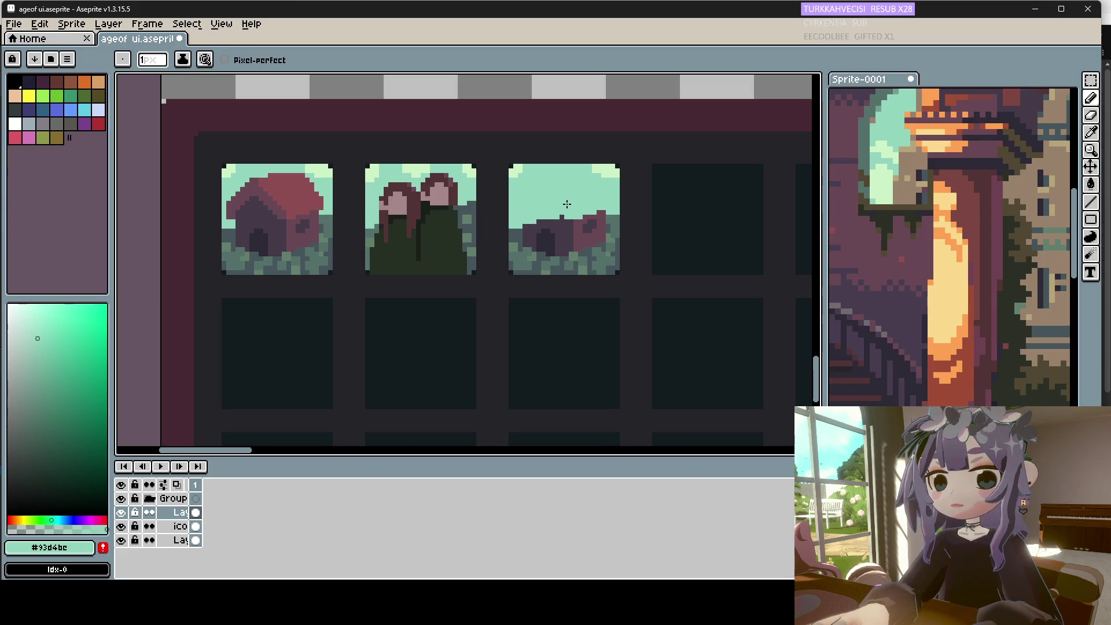
Sample #2d2935 and flood-fill the slot's sky, house and lower-left foliage dark.
key(i)
click(550, 231)
key(g)
click(556, 204)
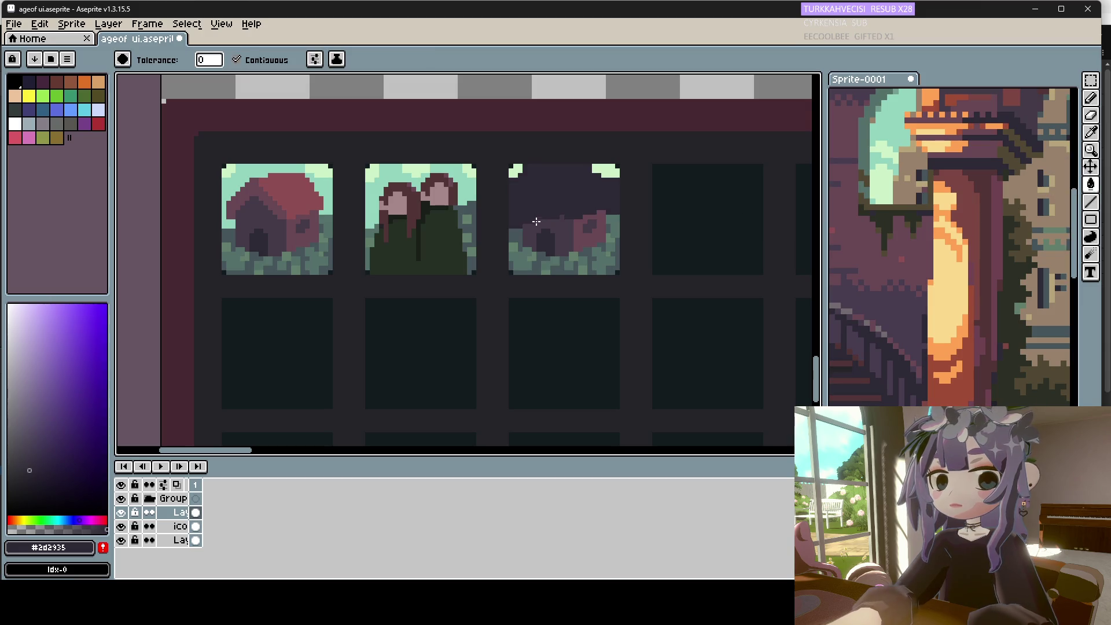
click(538, 235)
click(515, 250)
click(516, 247)
click(514, 265)
click(524, 272)
click(605, 172)
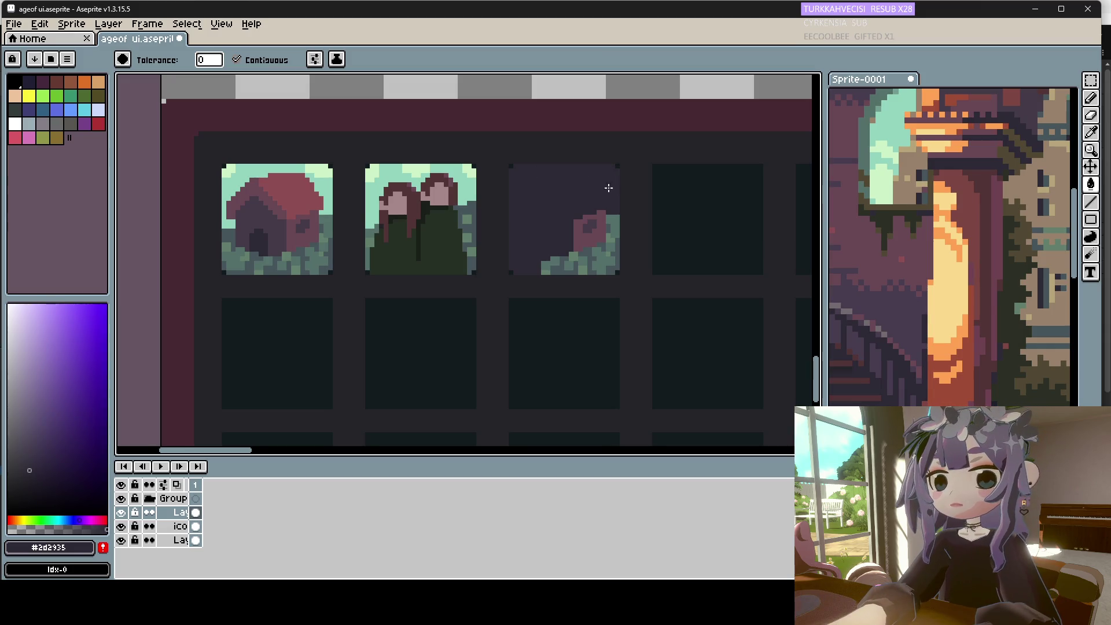
click(588, 226)
click(607, 231)
click(610, 236)
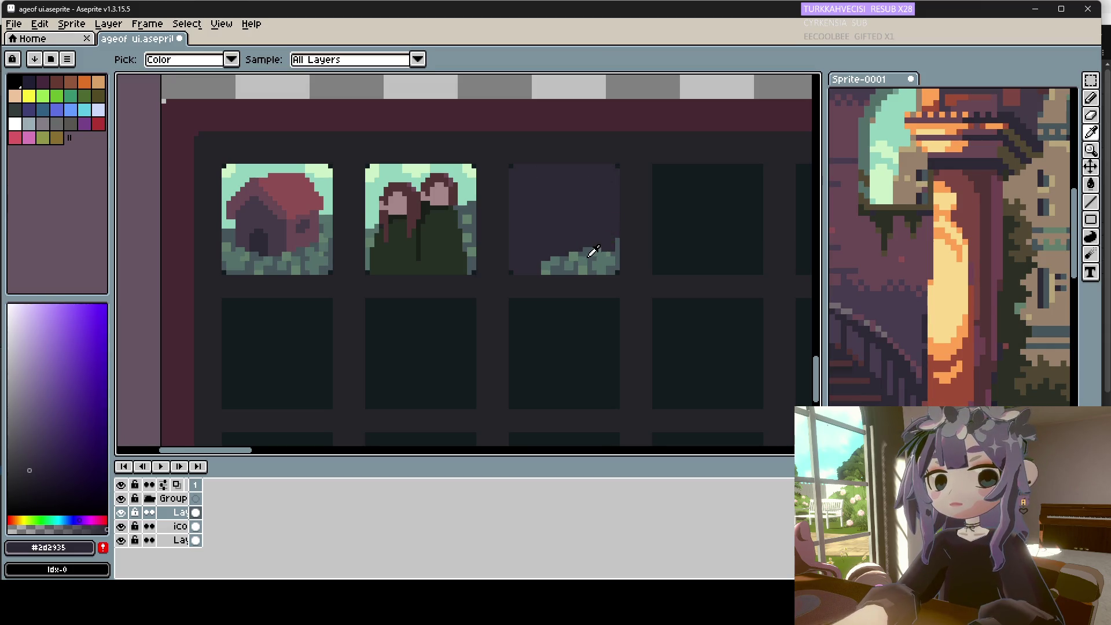
Fill the remaining green shrub patches and light right-edge pixels with #2d2935.
alt+click(595, 249)
key(b)
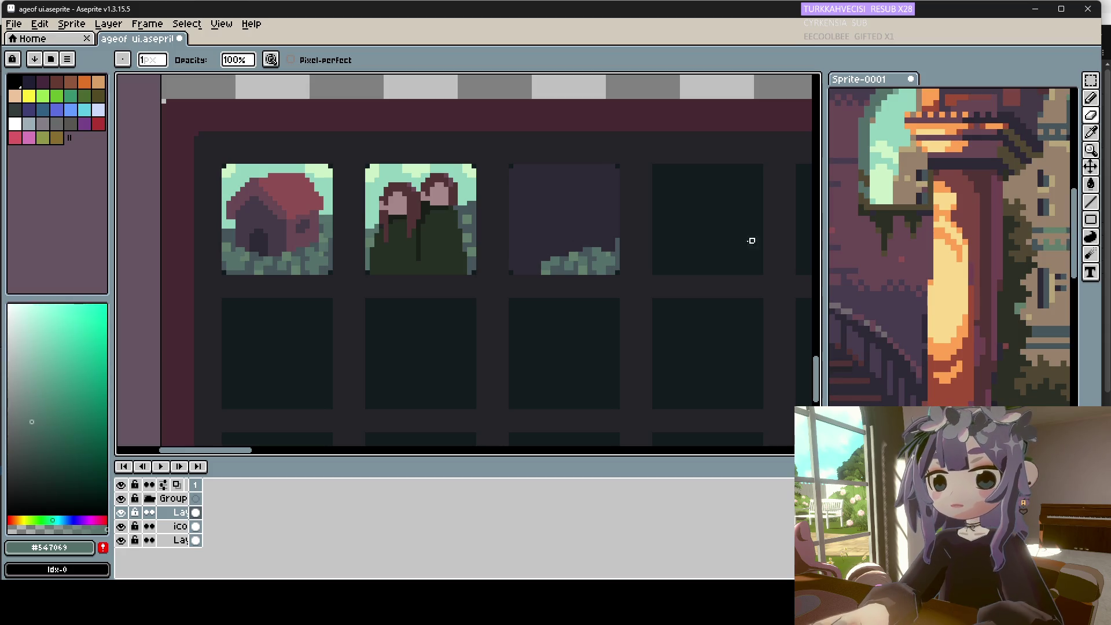
alt+click(581, 227)
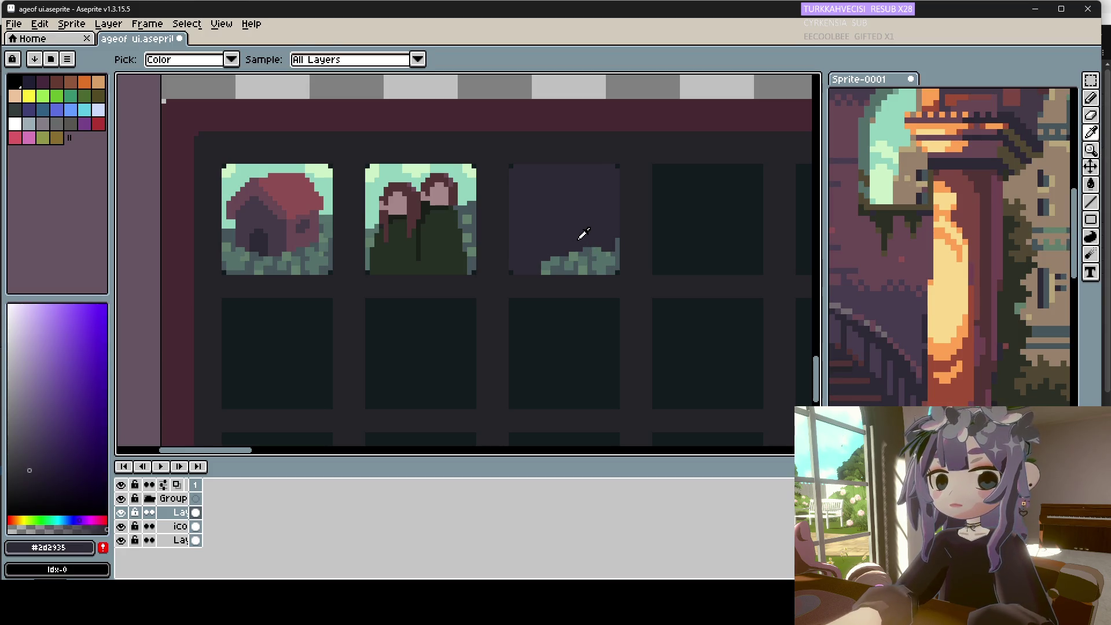
key(g)
click(585, 251)
click(553, 263)
click(565, 262)
click(546, 270)
click(582, 264)
click(600, 268)
click(614, 261)
click(616, 246)
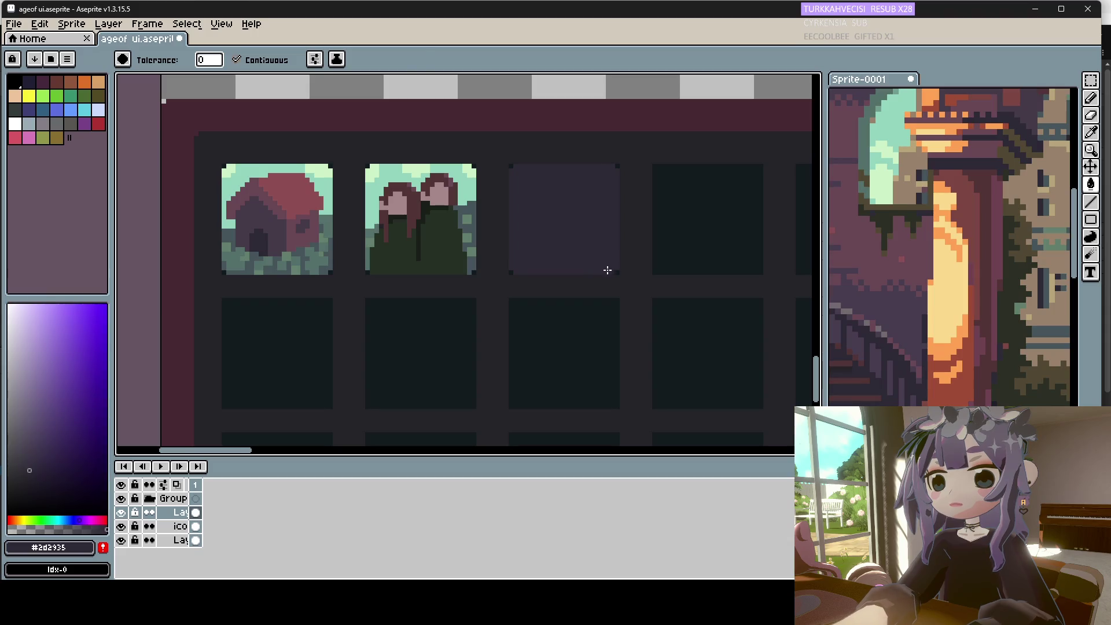
key(i)
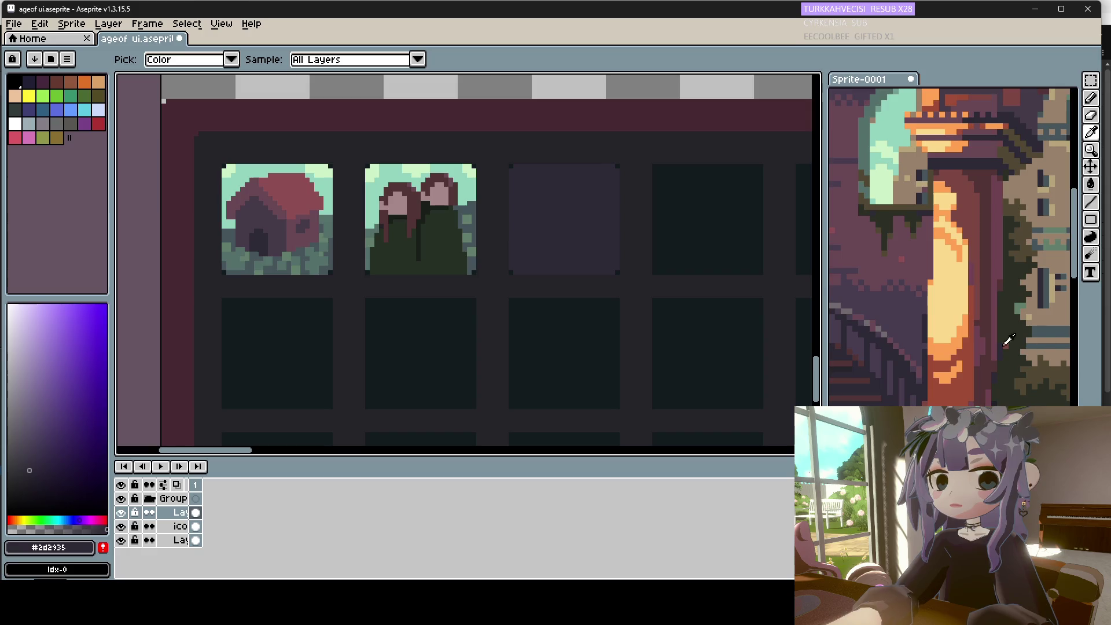
On the icon layer, select the log-pile icon in the top bar.
scroll(457, 261, down, 6)
scroll(459, 151, up, 5)
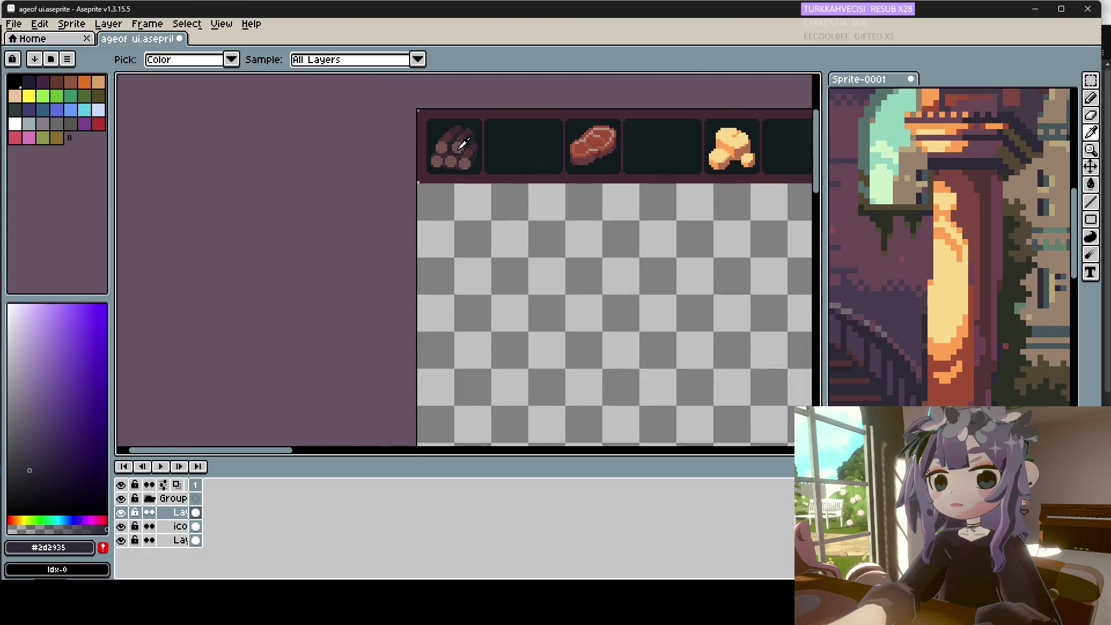
click(465, 142)
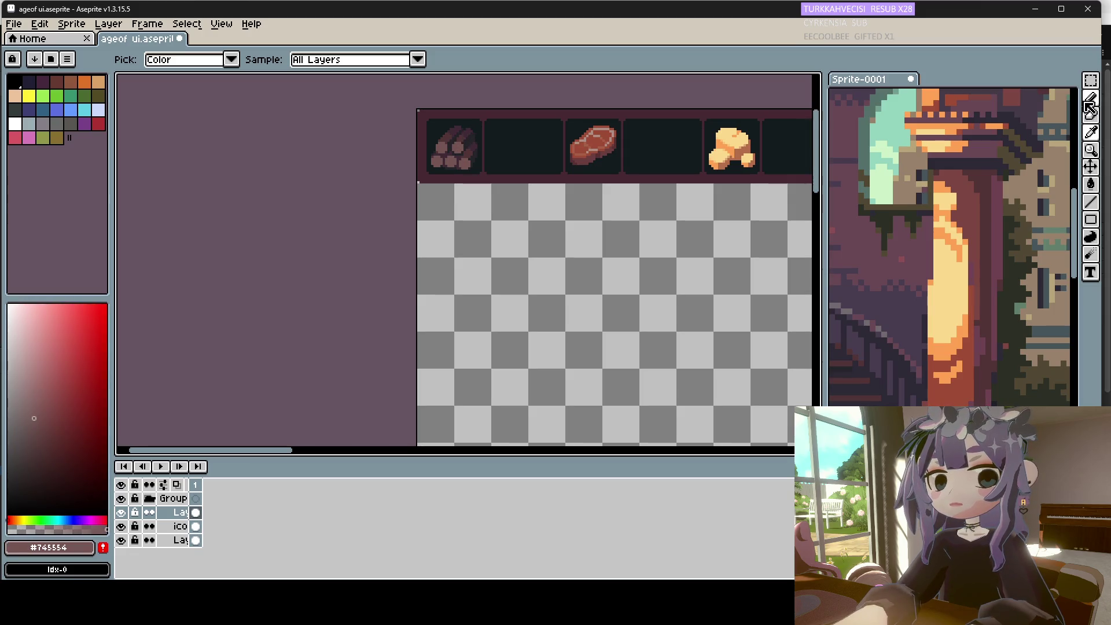
key(m)
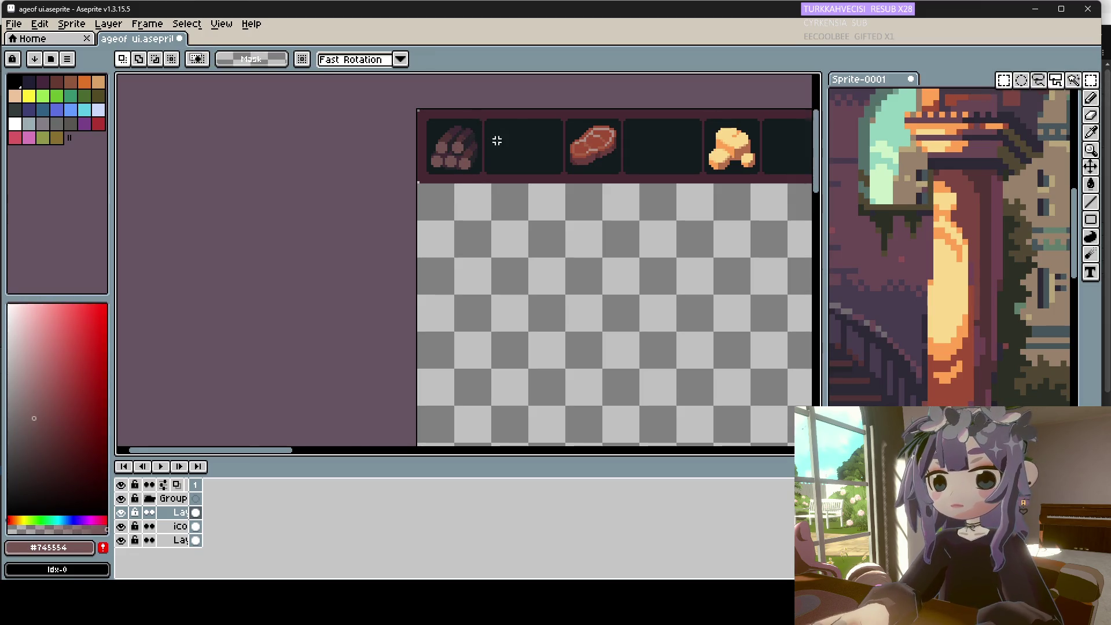
click(169, 541)
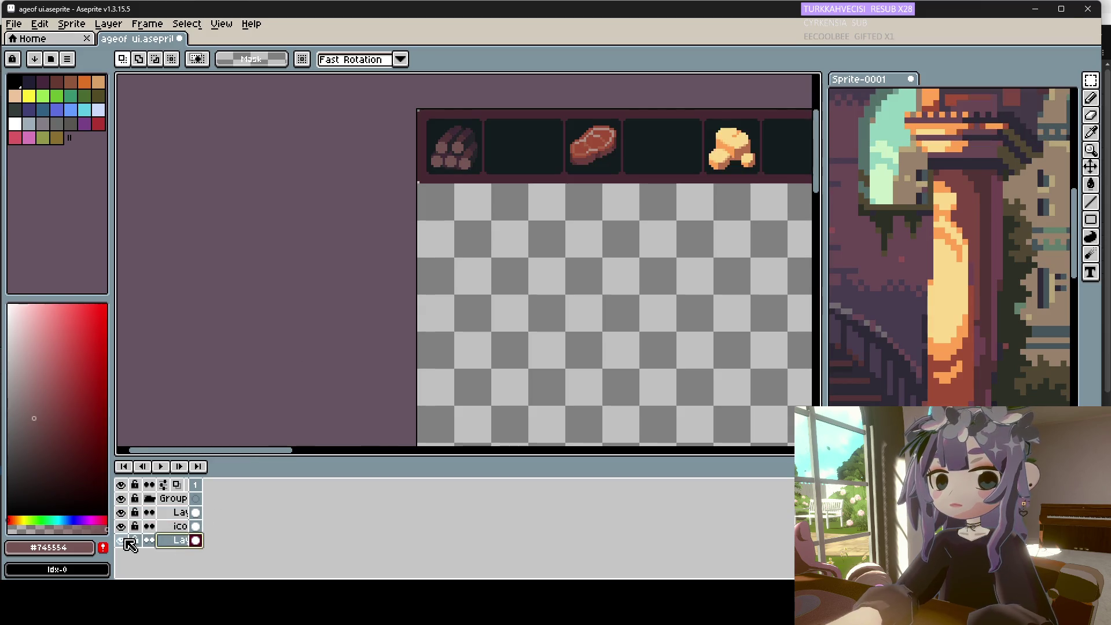
click(177, 526)
drag(504, 113, 398, 186)
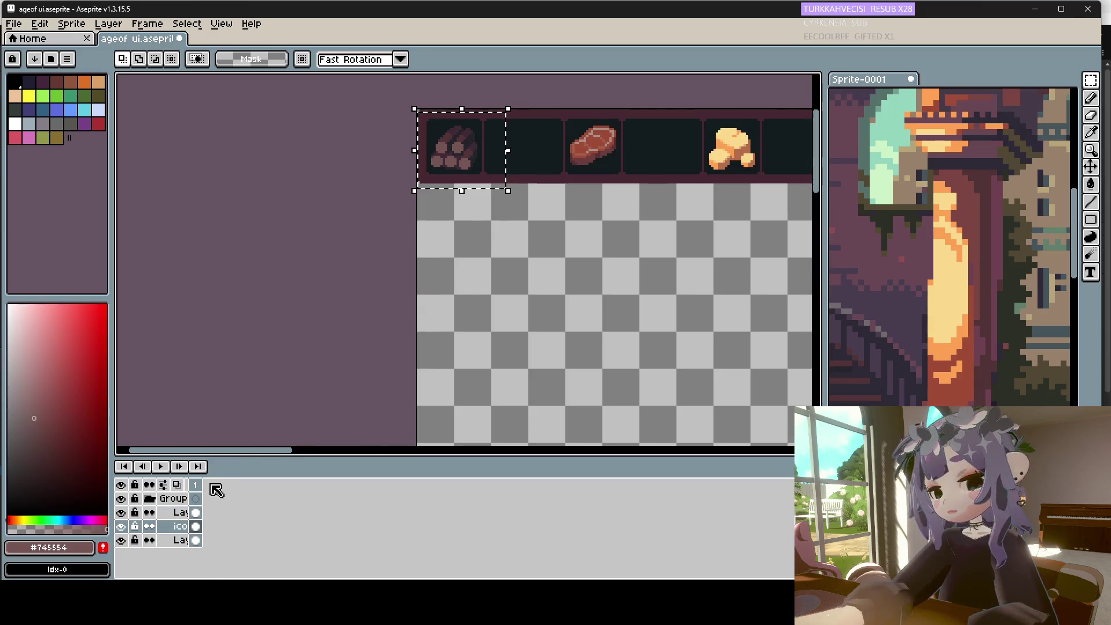
Move the log pile down into the third inventory slot and commit its position.
click(185, 512)
scroll(510, 247, down, 3)
scroll(526, 384, up, 2)
scroll(405, 308, up, 3)
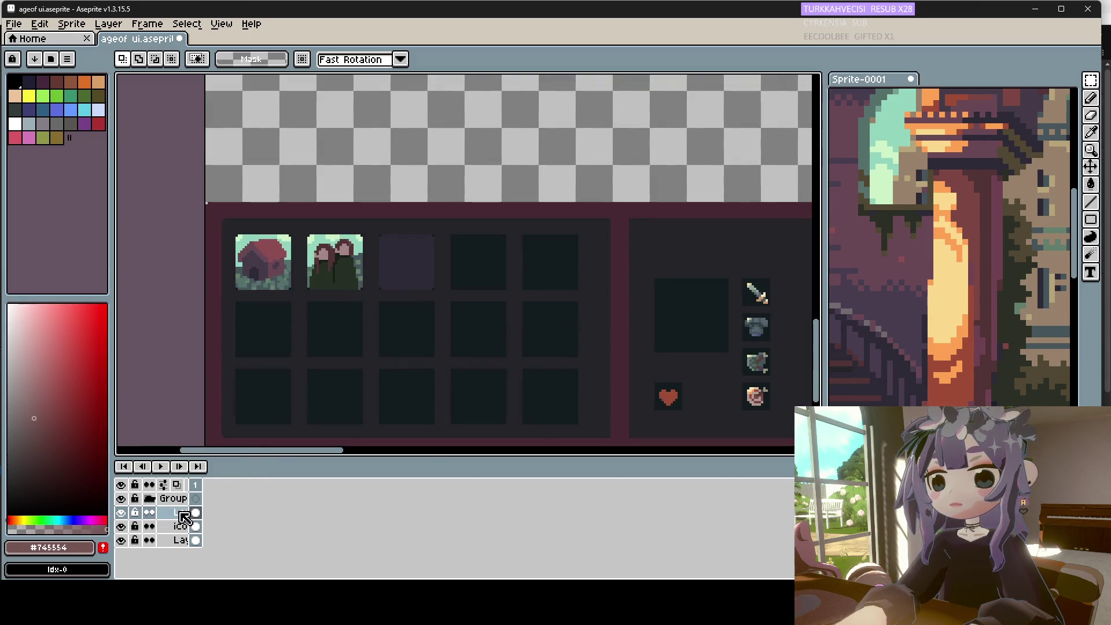
scroll(418, 317, down, 4)
click(398, 193)
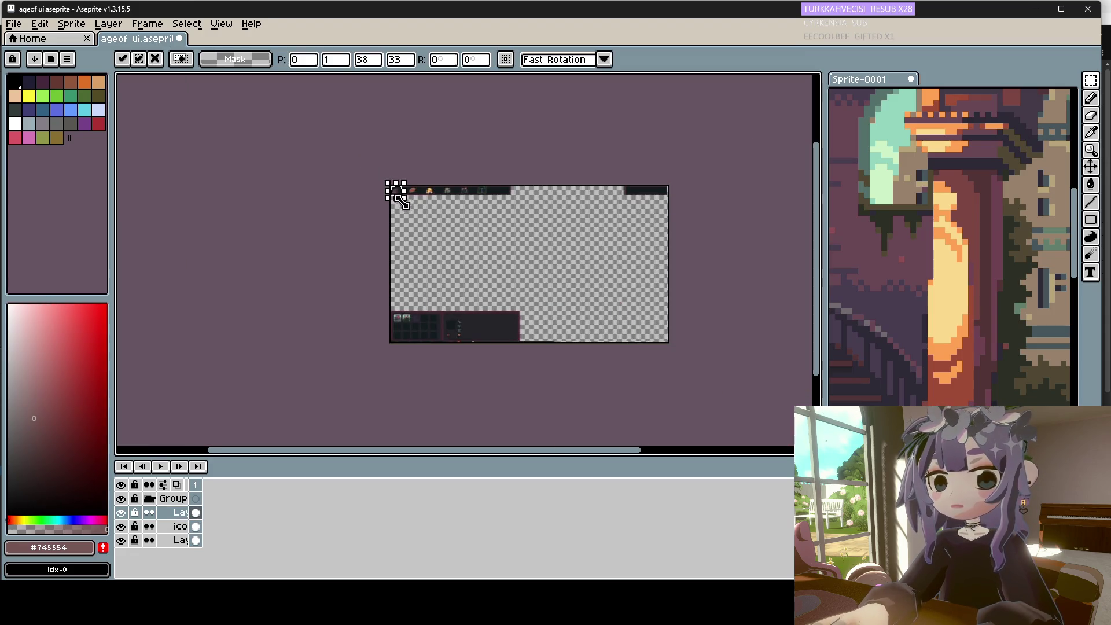
drag(403, 196, 420, 306)
scroll(414, 301, up, 3)
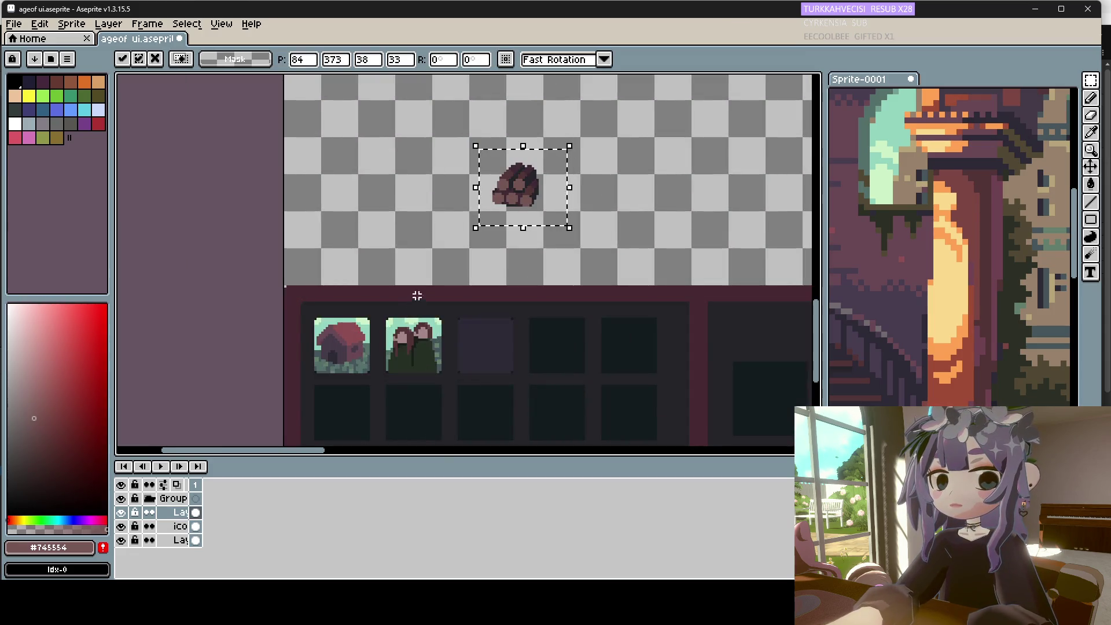
click(497, 293)
click(546, 191)
drag(546, 191, 517, 361)
key(Return)
scroll(509, 371, up, 2)
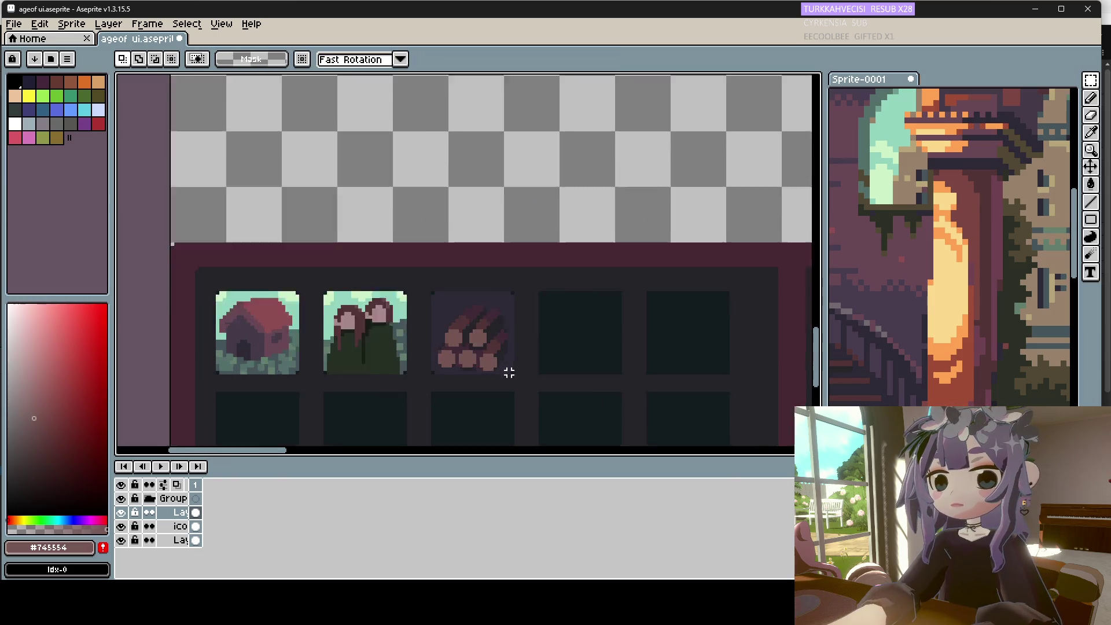
Paint over the second log end and a stray reddish pixel with the slot colour.
key(i)
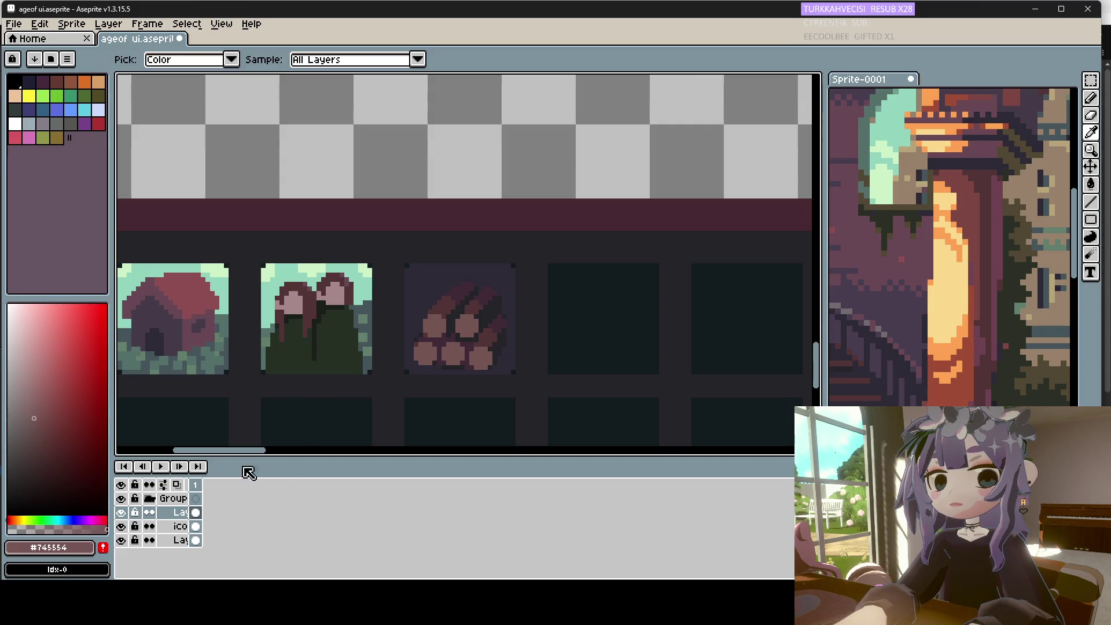
click(453, 272)
key(b)
key(alt)
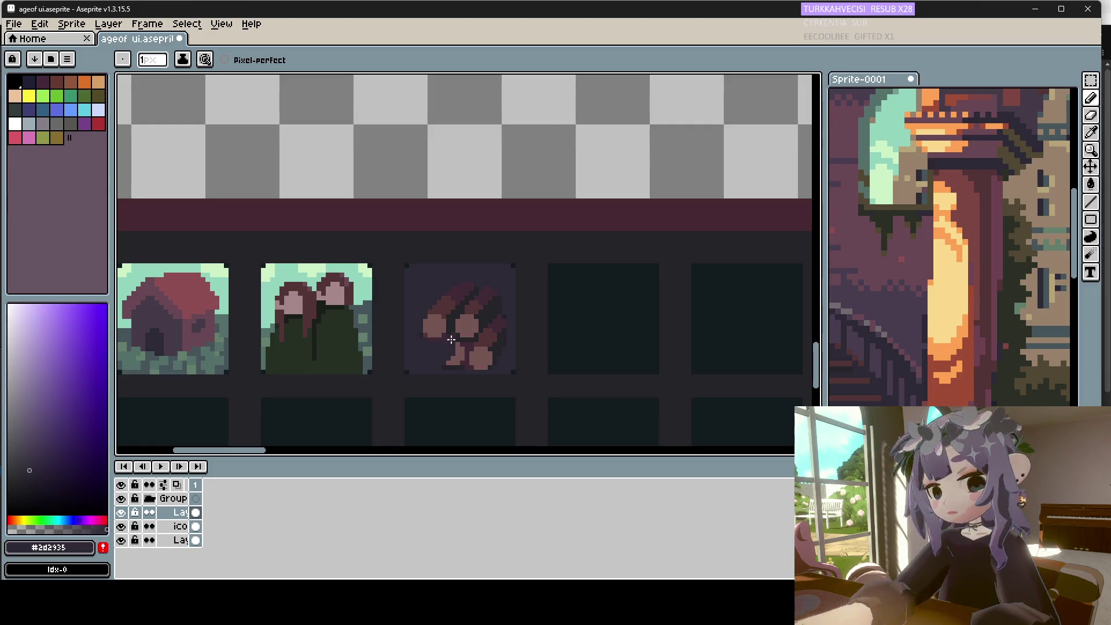
mouse_move(457, 348)
mouse_down()
mouse_move(484, 327)
mouse_move(454, 339)
mouse_up()
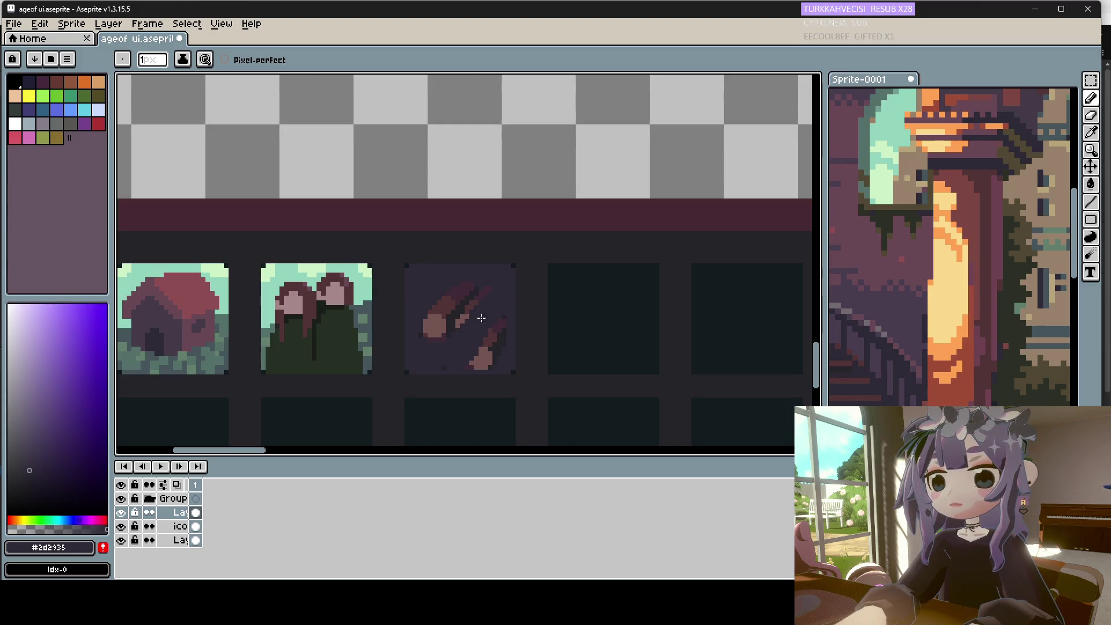
drag(487, 361, 493, 362)
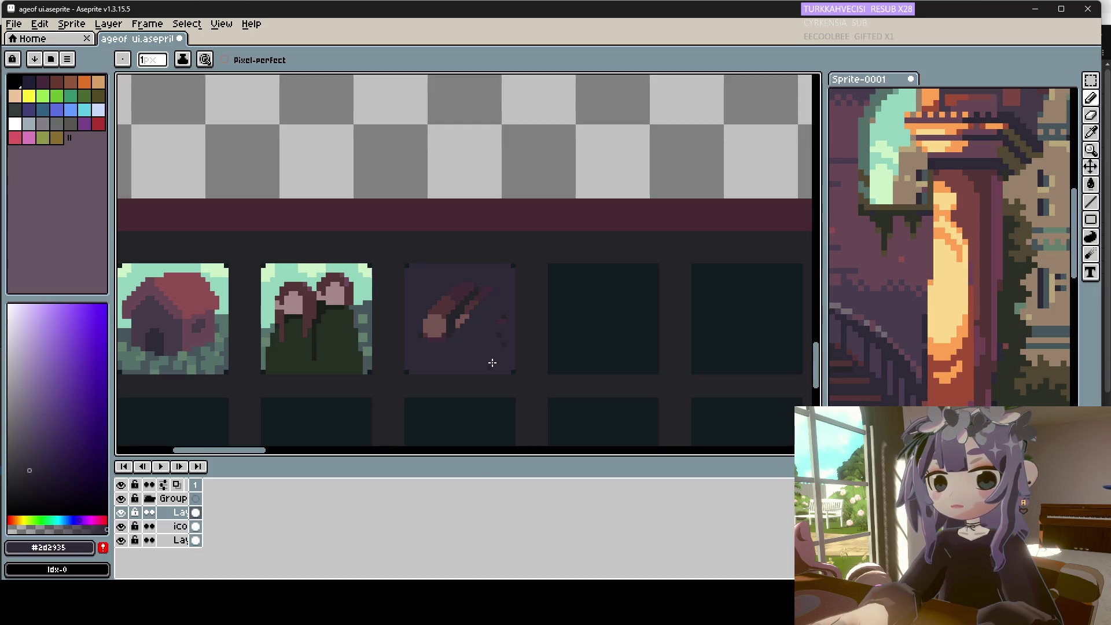
Pick the dark slot colour again and select the remaining log in the slot.
alt+click(457, 320)
alt+click(488, 279)
key(m)
drag(488, 274, 409, 354)
Scale the log slightly up to 19x20, undoing an oversized attempt first.
drag(489, 356, 519, 378)
click(526, 387)
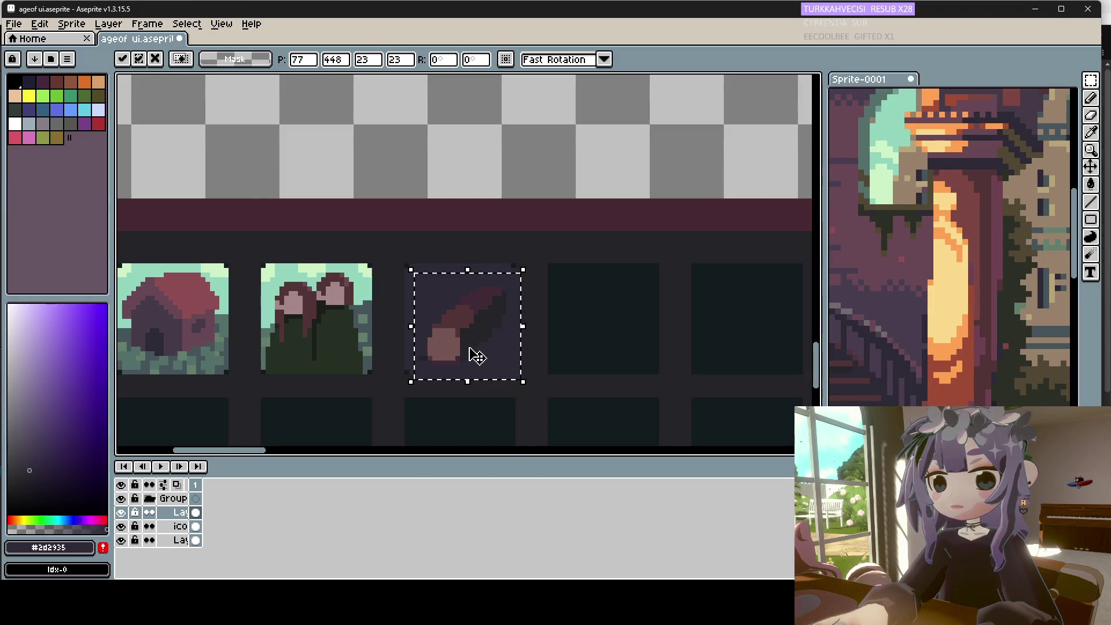
click(471, 355)
click(521, 383)
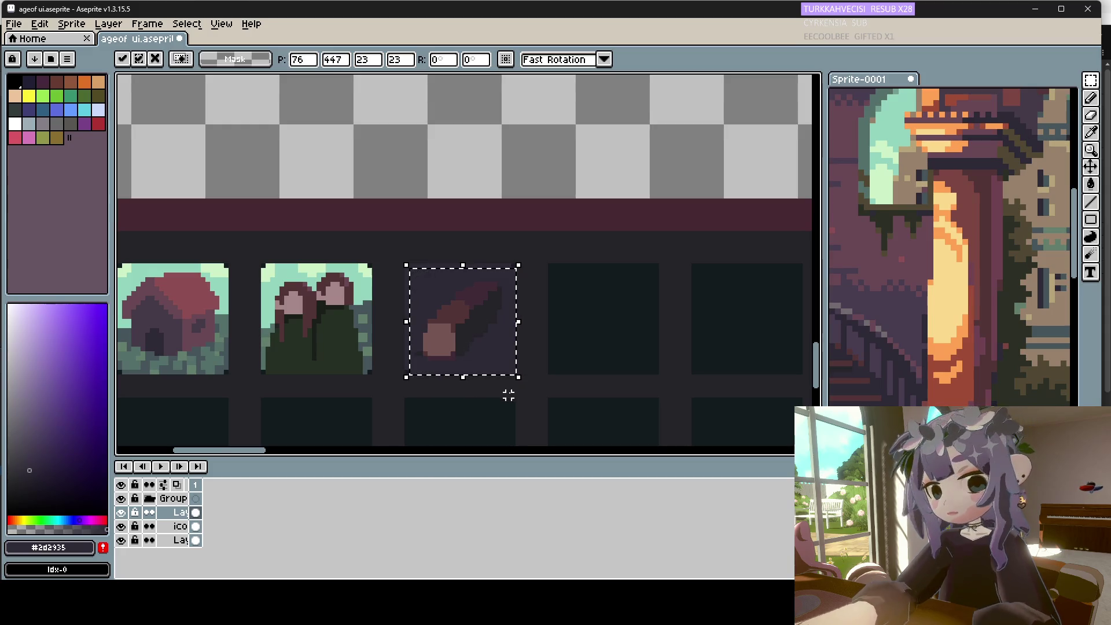
key(ctrl+z)
click(495, 362)
drag(497, 365, 506, 375)
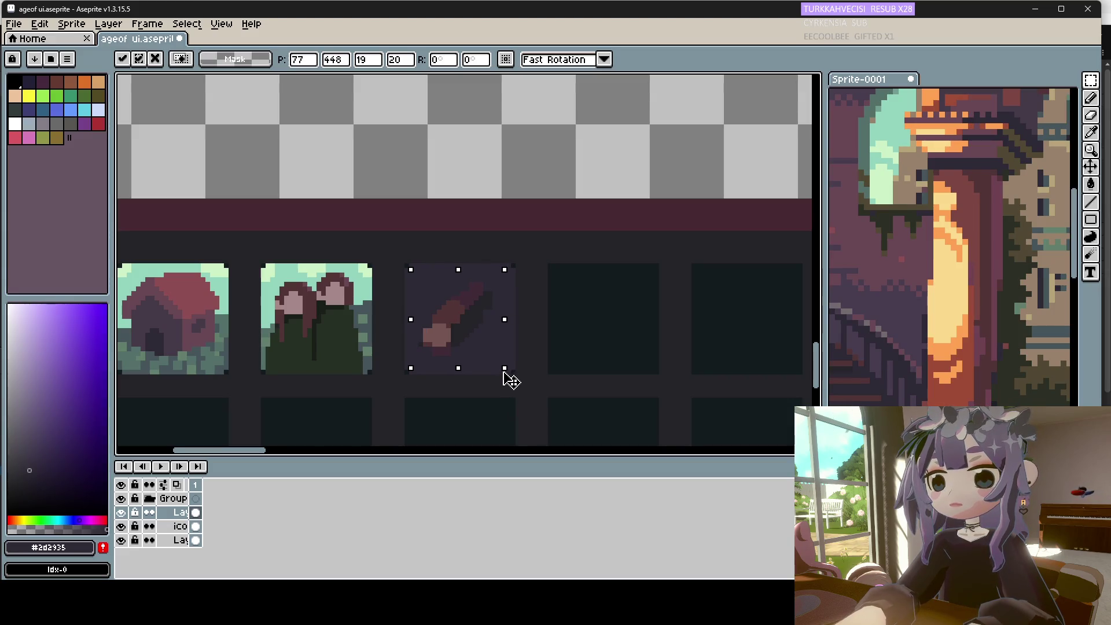
key(ctrl+d)
With an 8px brush, fill more of the log body in dark red-brown.
drag(500, 279, 416, 352)
key(ctrl+d)
key(i)
click(445, 328)
key(b)
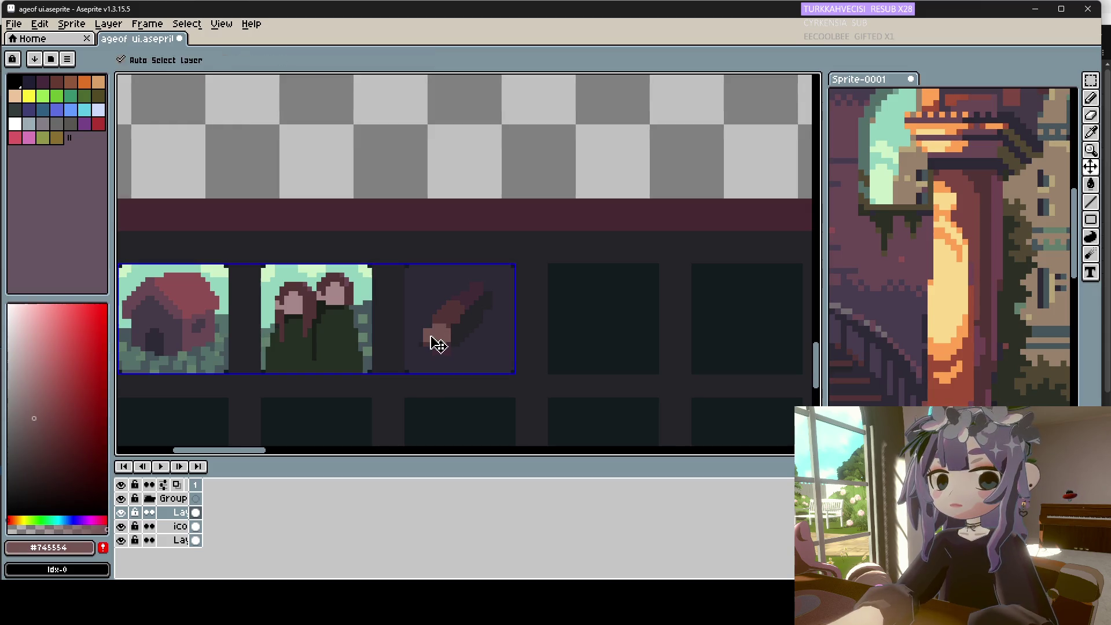
key(plus)
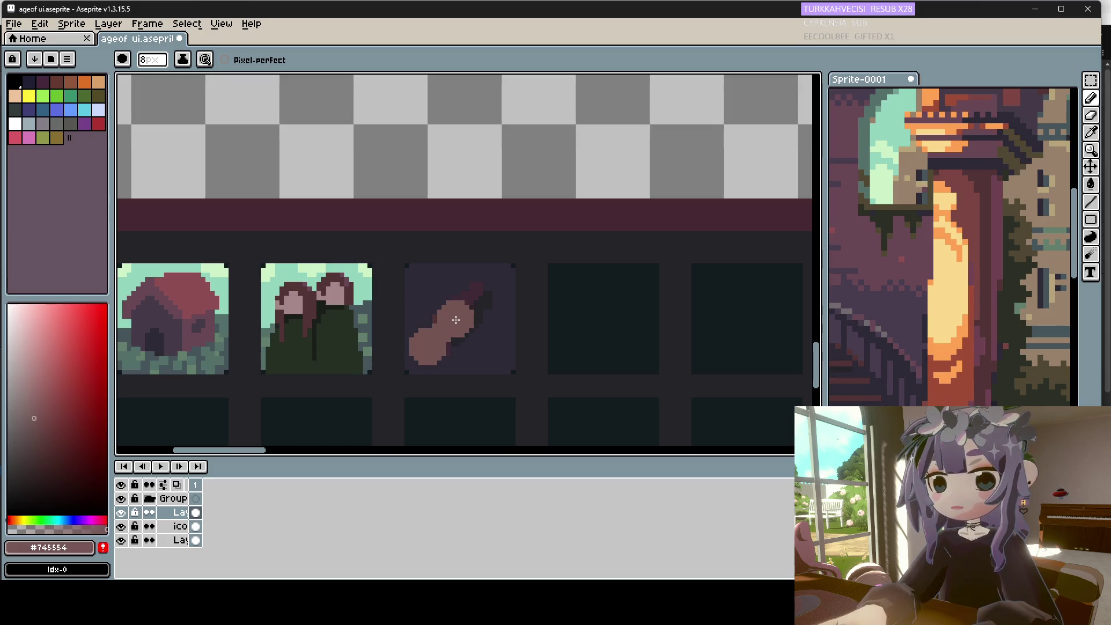
alt+click(441, 334)
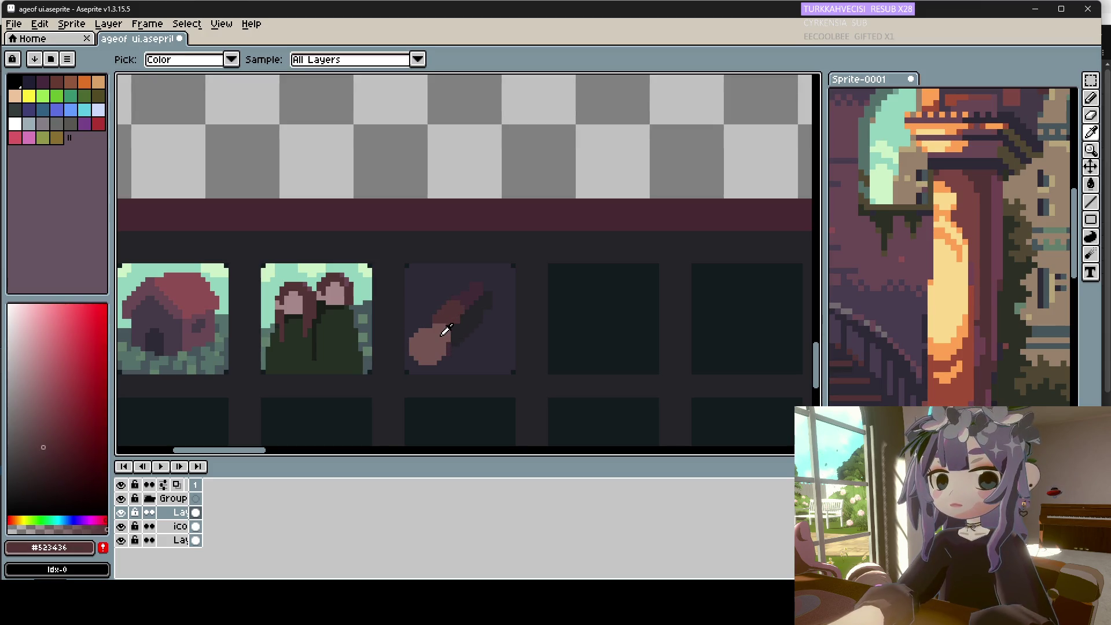
mouse_move(442, 333)
mouse_down()
mouse_move(478, 304)
mouse_move(454, 323)
mouse_up()
With a 4px brush, paint dark shading along the log's upper edge and top-right.
alt+click(478, 290)
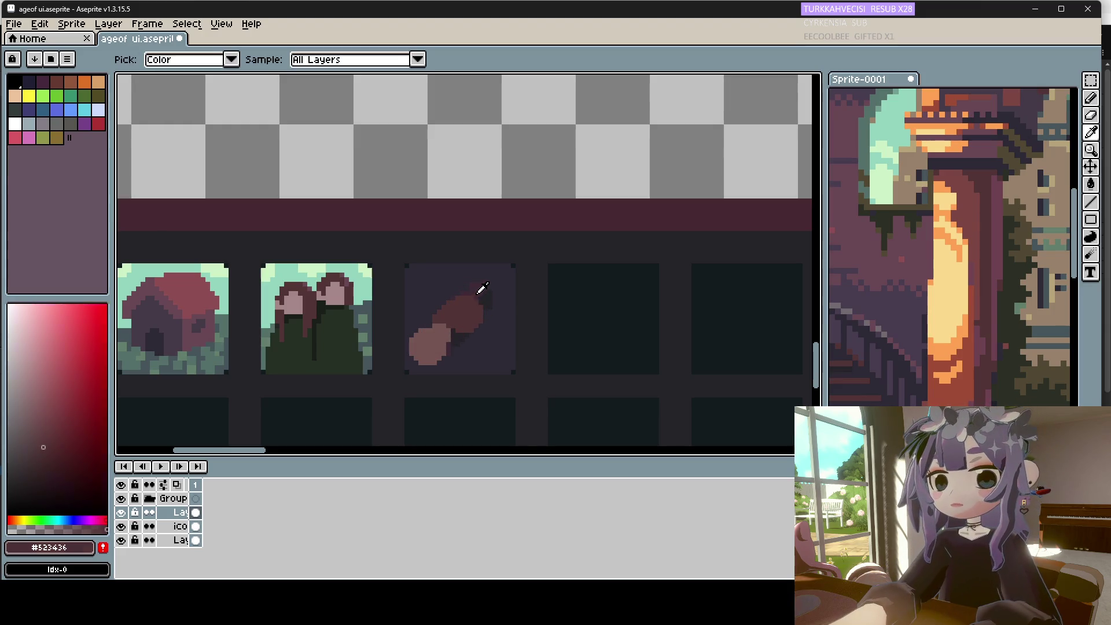
key(minus)
key(minus)
key(minus)
click(487, 299)
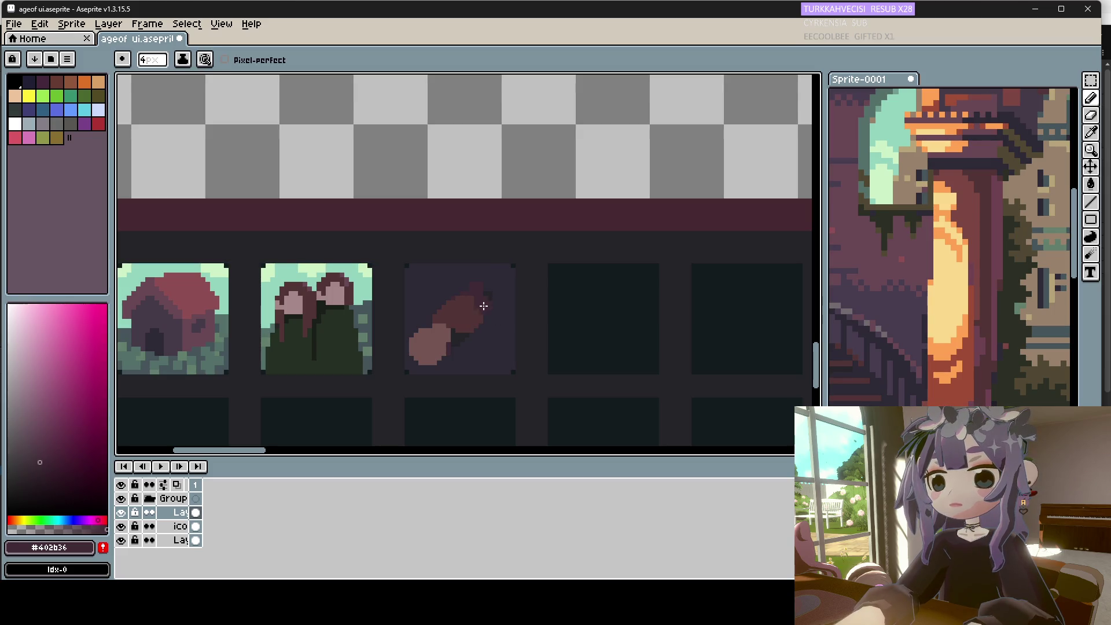
drag(484, 307, 457, 342)
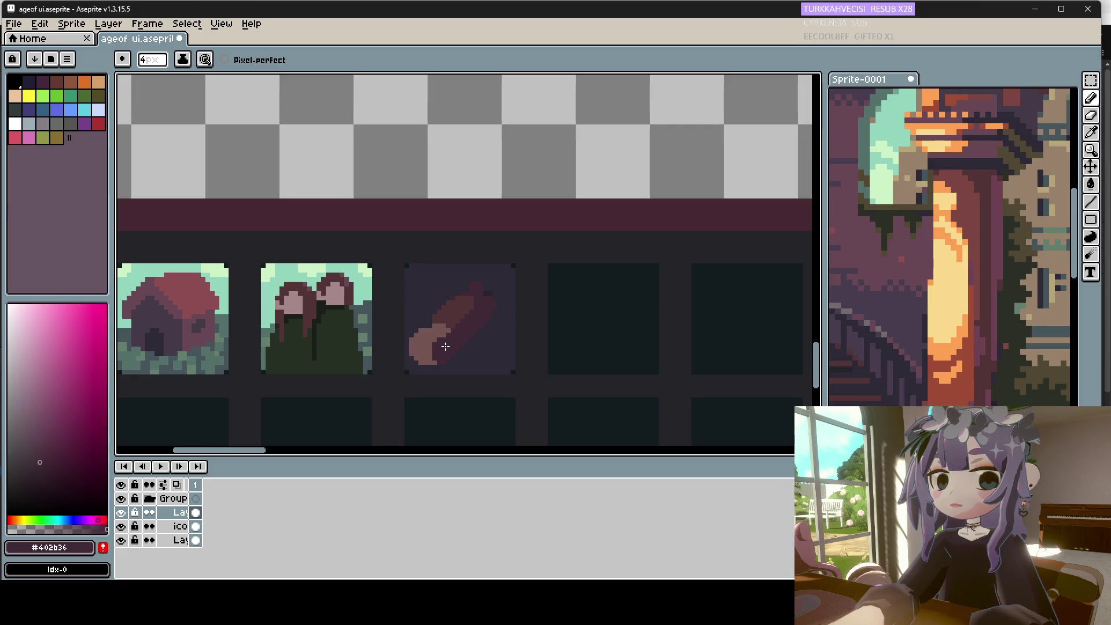
alt+click(439, 349)
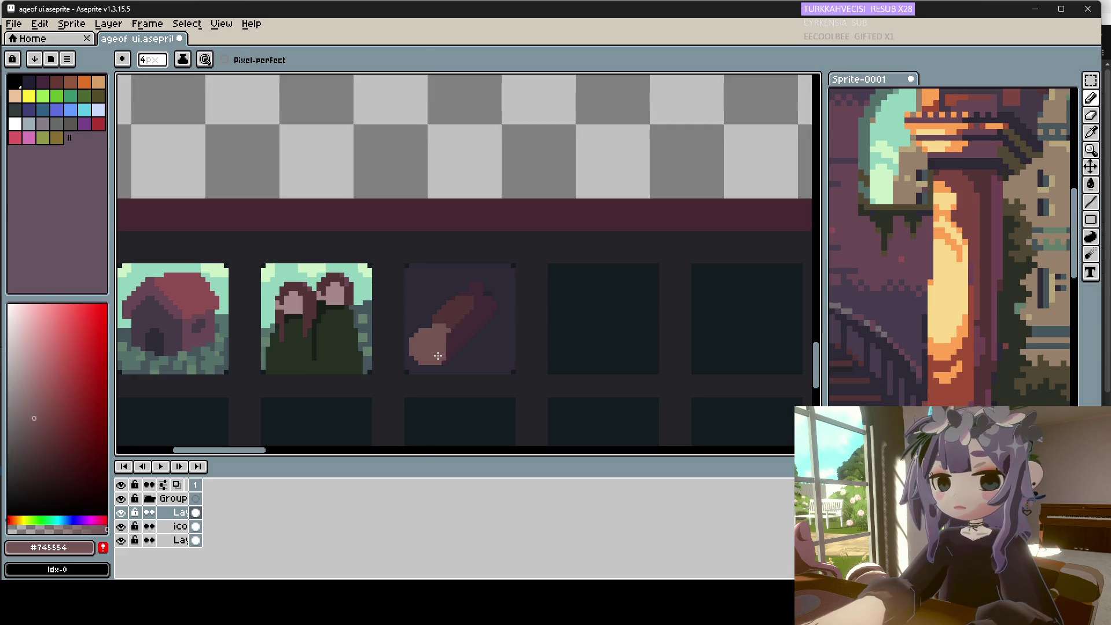
alt+click(450, 320)
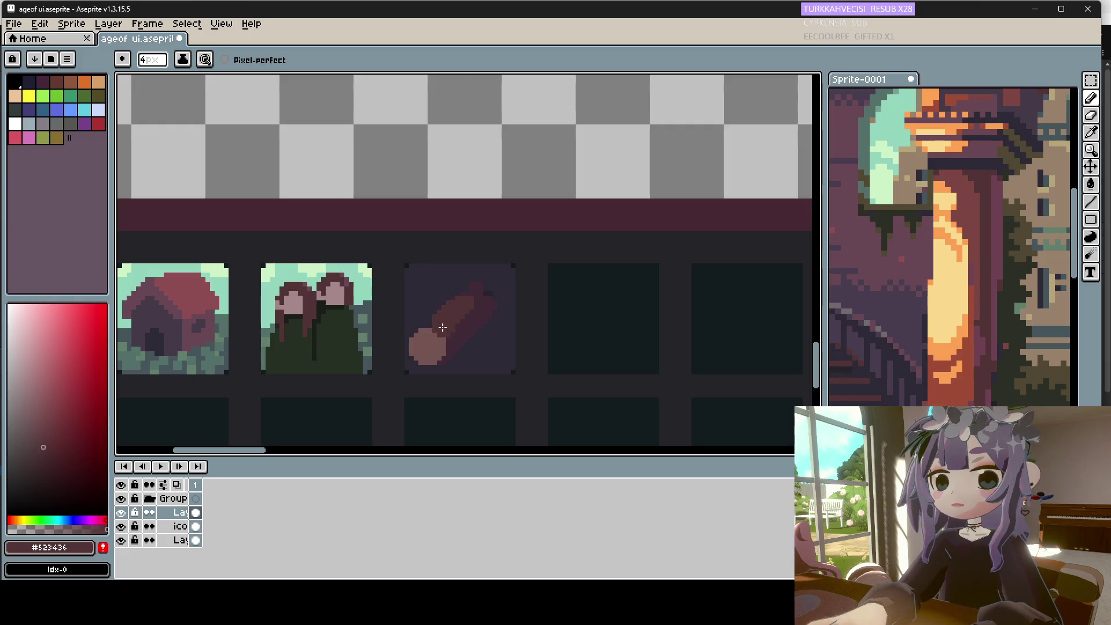
click(434, 329)
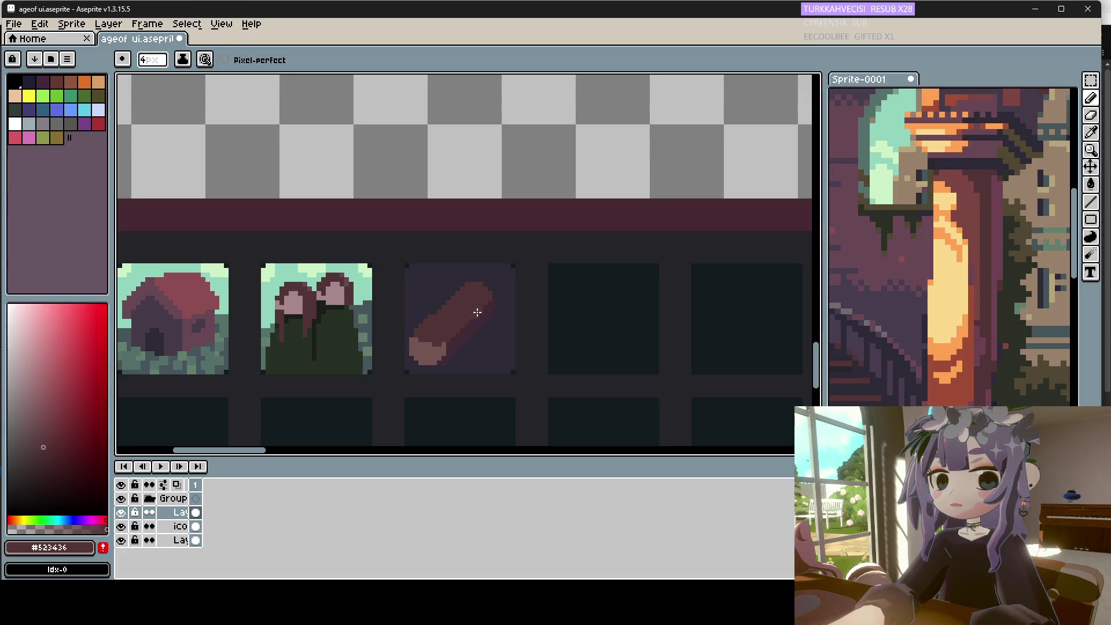
Set a 2px brush and pick the log's cut-end, shading and body colours.
alt+click(439, 346)
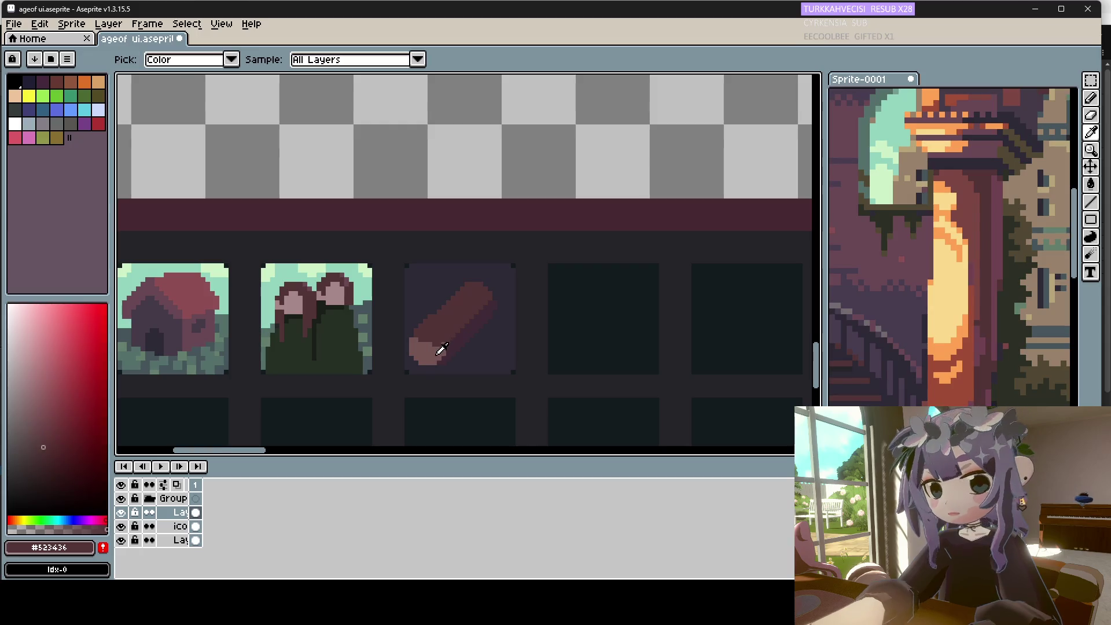
key(plus)
key(plus)
key(plus)
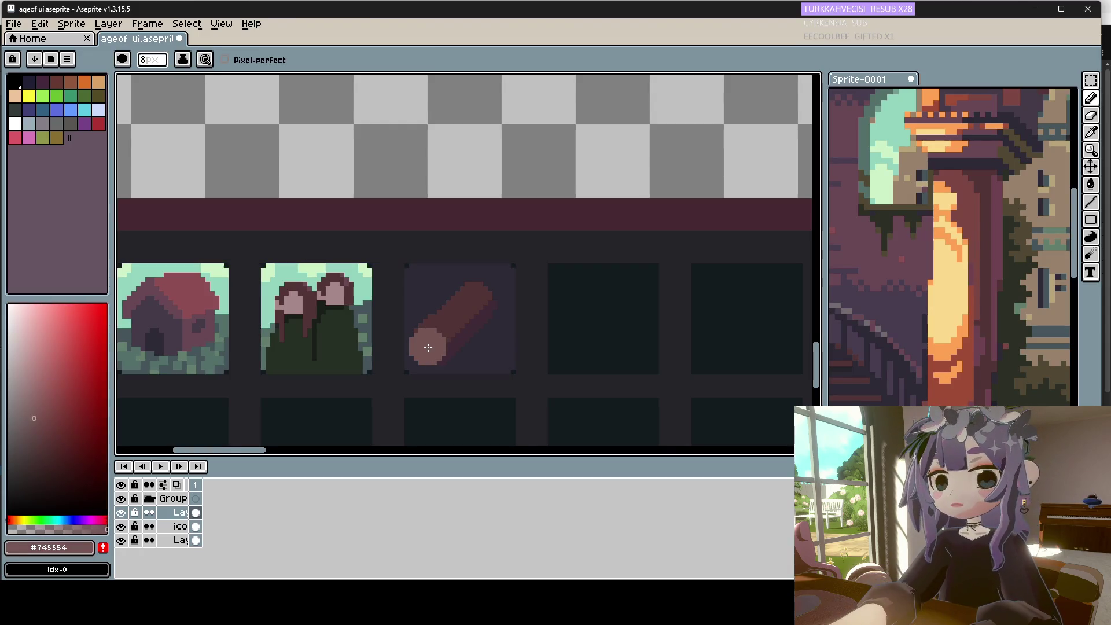
key(minus)
key(minus)
key(minus)
key(minus)
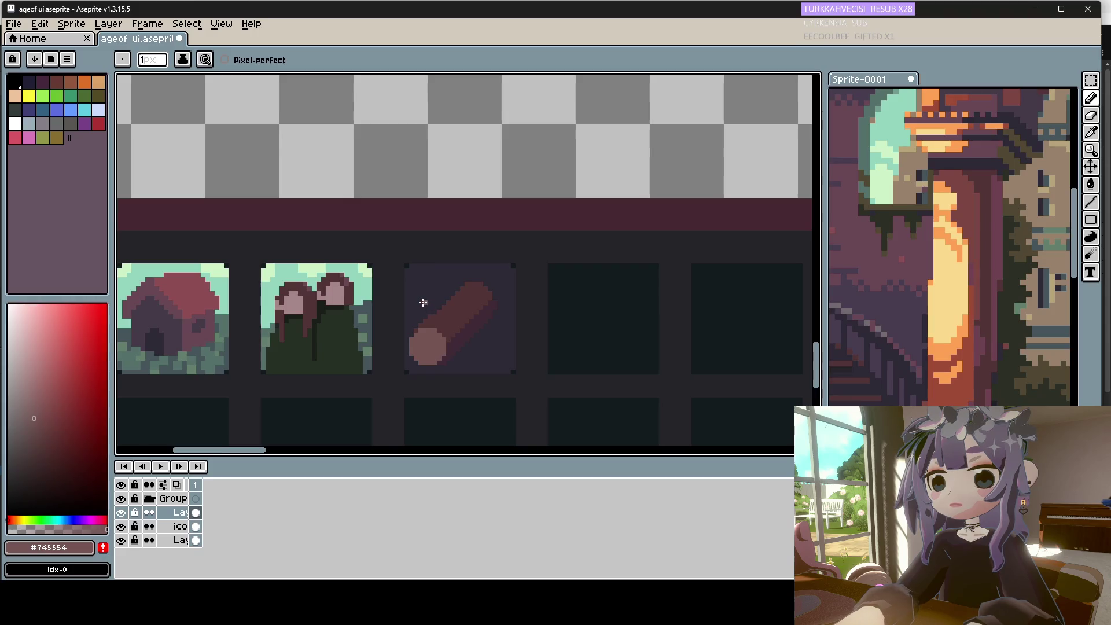
alt+click(454, 338)
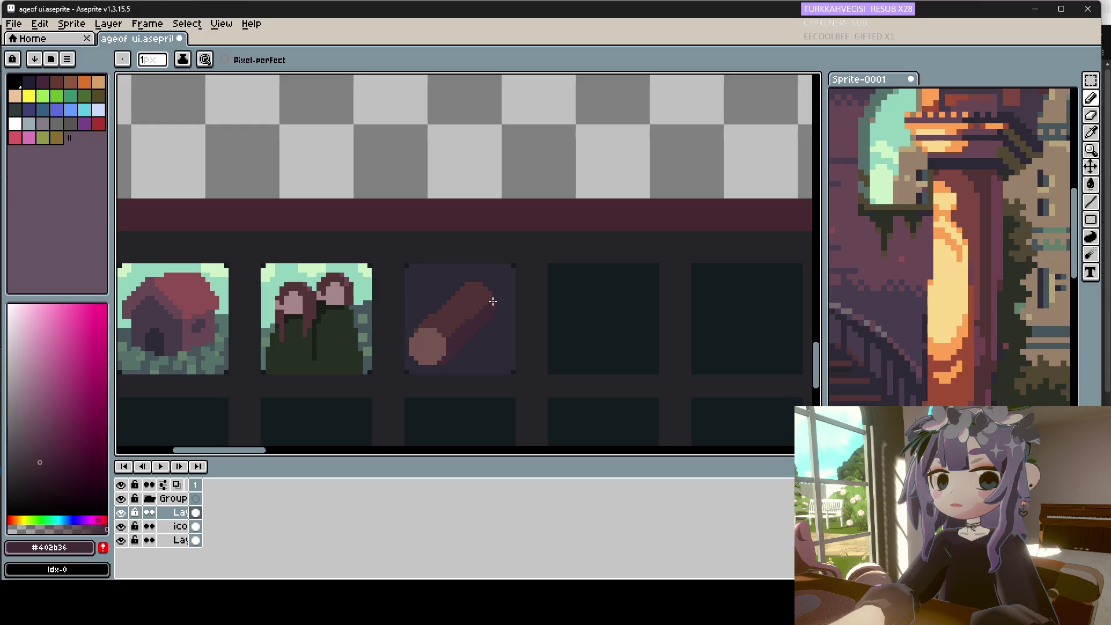
alt+click(444, 314)
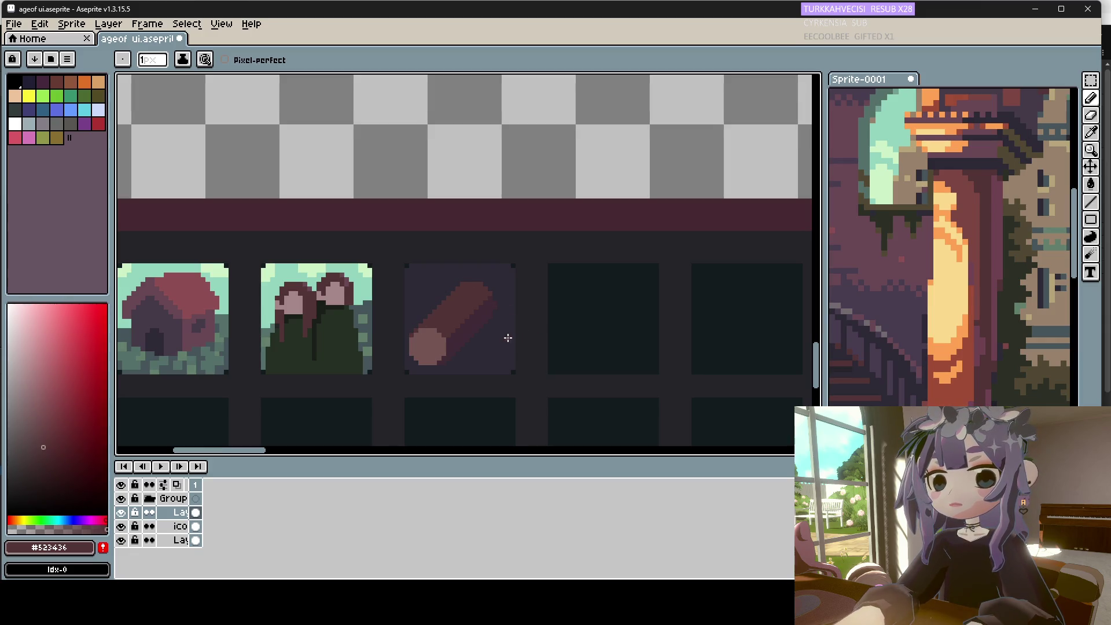
scroll(486, 342, down, 1)
scroll(483, 333, up, 1)
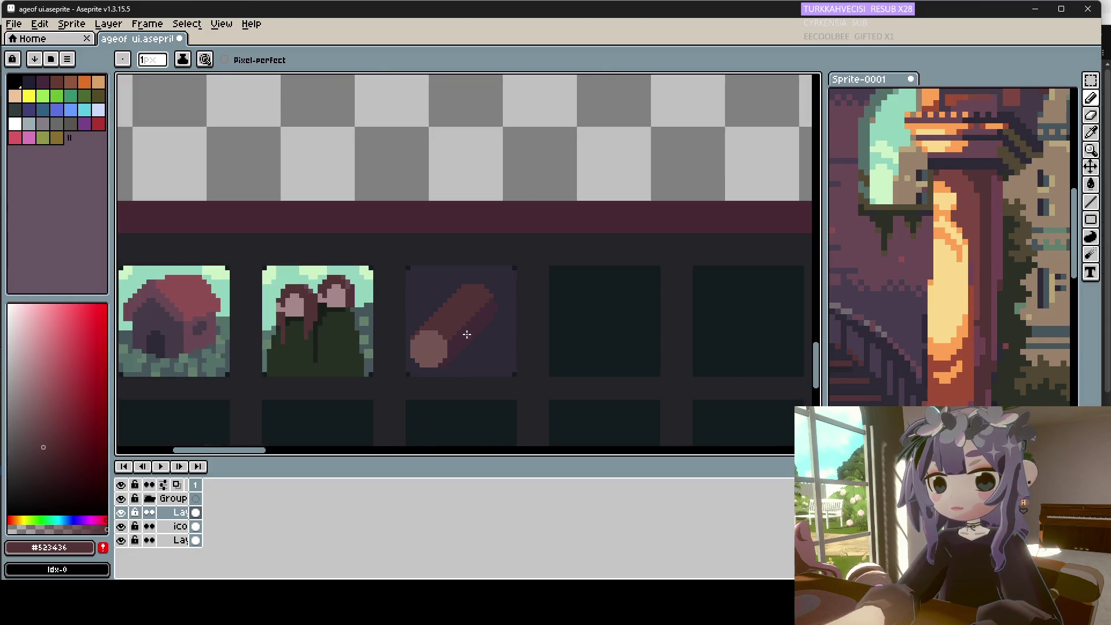
key(alt)
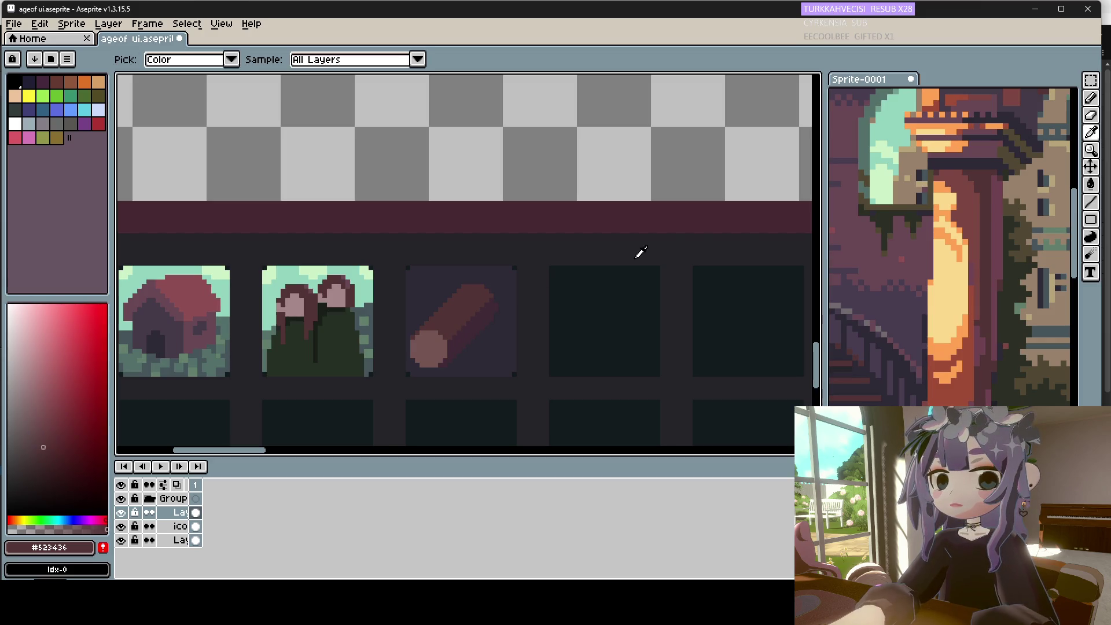
Sample tan and grey-blue from the reference painting and draw a small mark above the log.
click(901, 173)
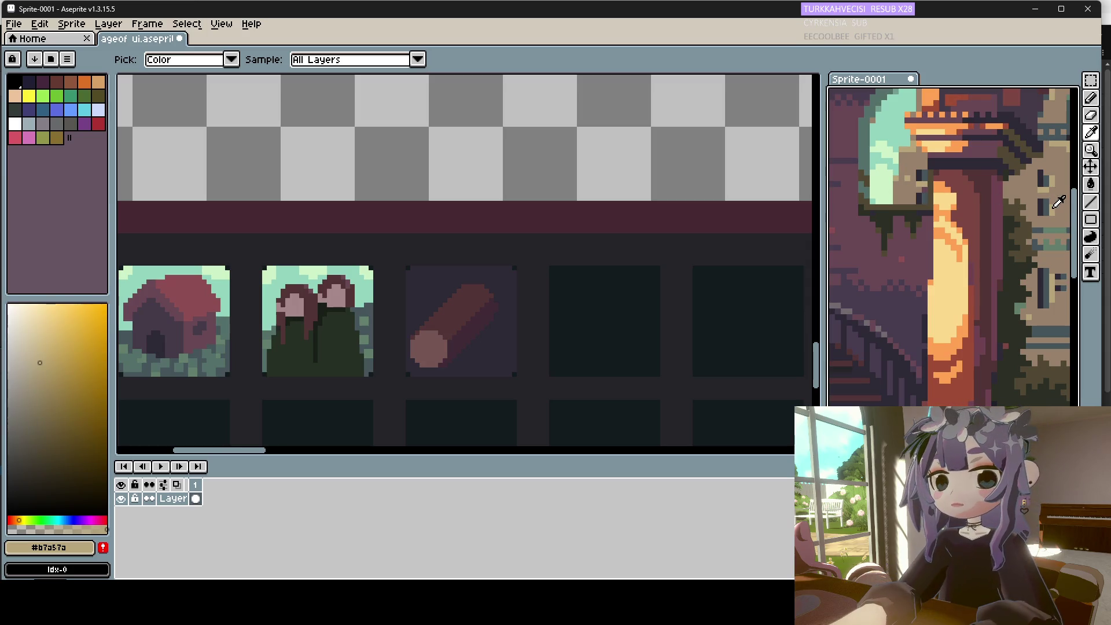
click(1054, 202)
key(b)
drag(450, 281, 445, 298)
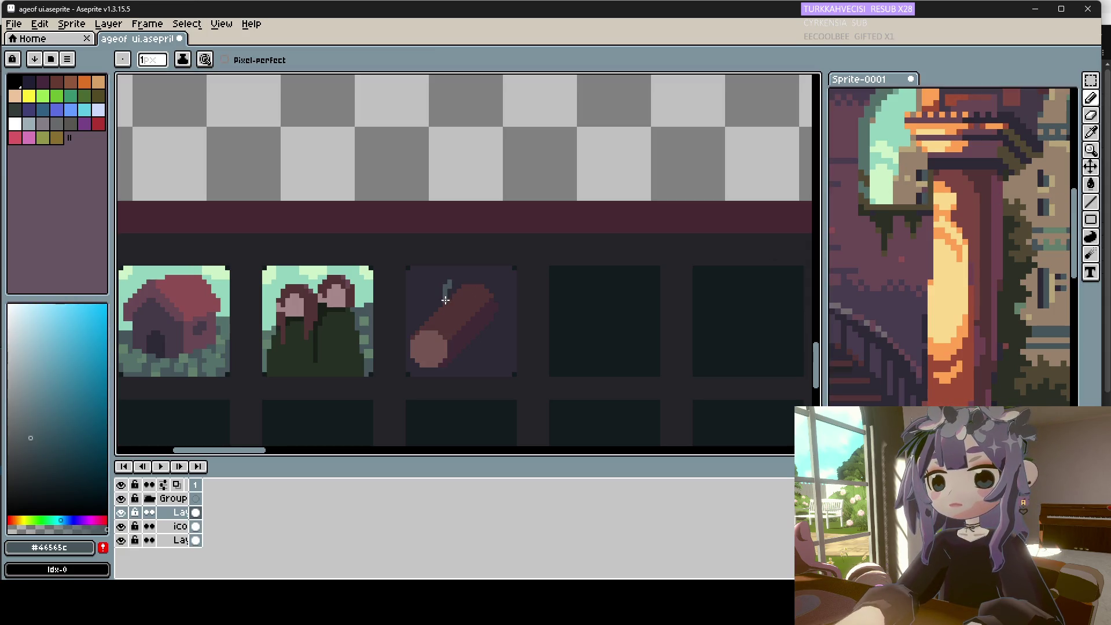
alt+click(1048, 287)
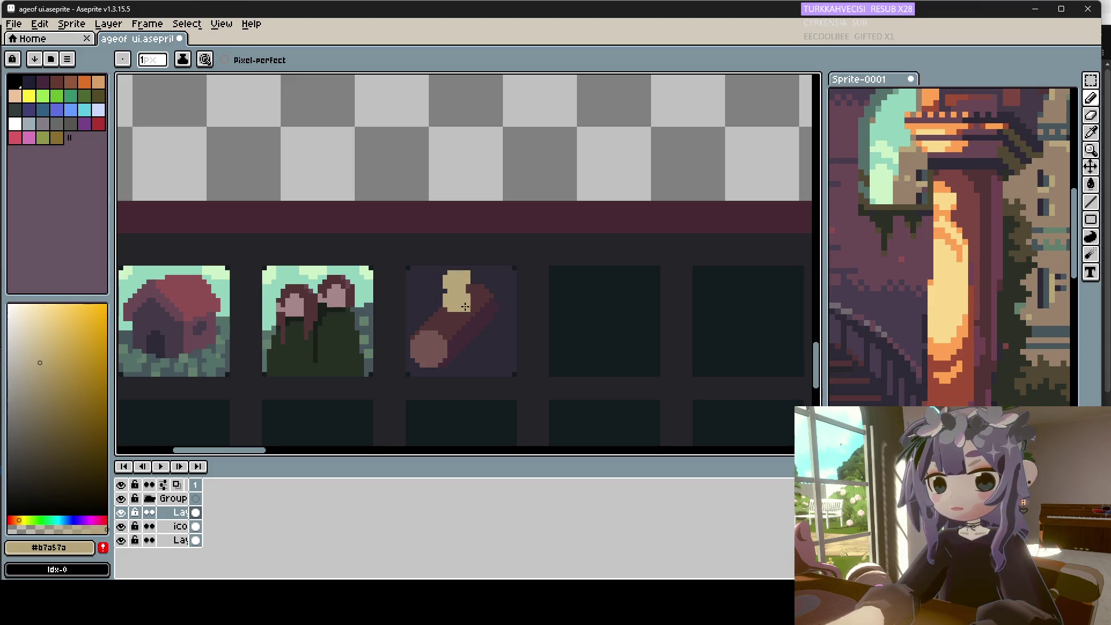
Lengthen the log's top in light brown and extend its end toward the upper-right corner.
key(i)
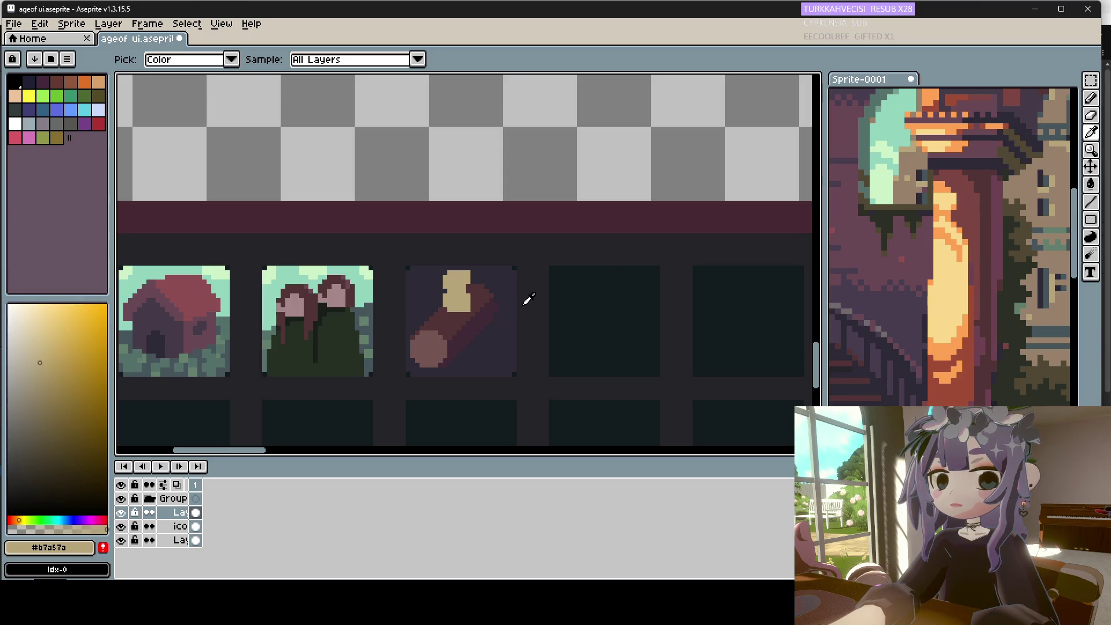
click(478, 295)
drag(481, 284, 508, 282)
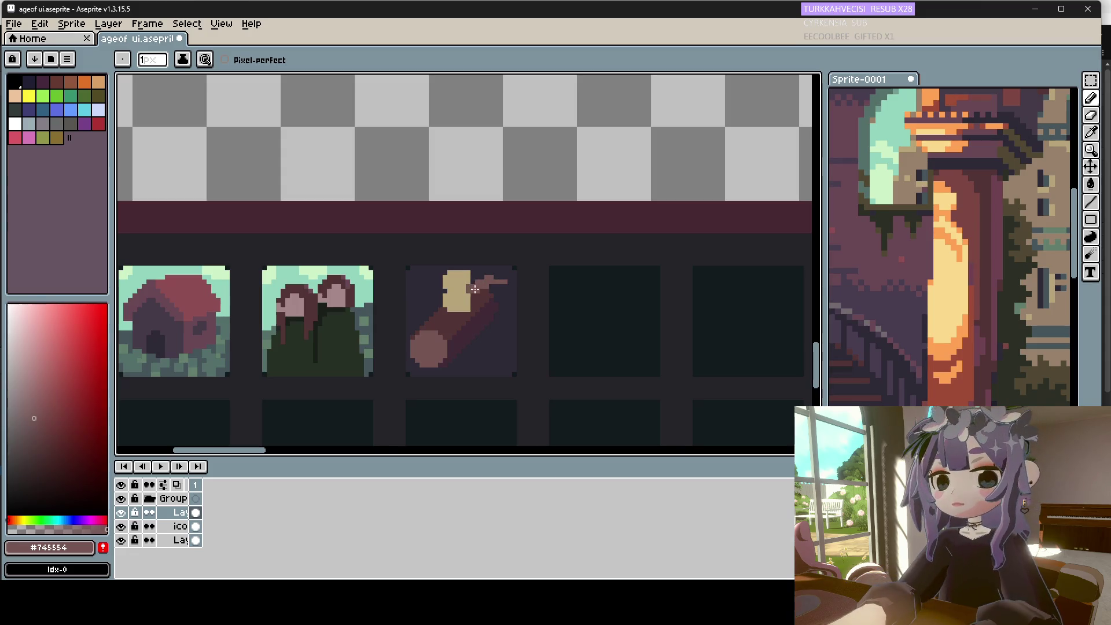
drag(506, 274, 512, 268)
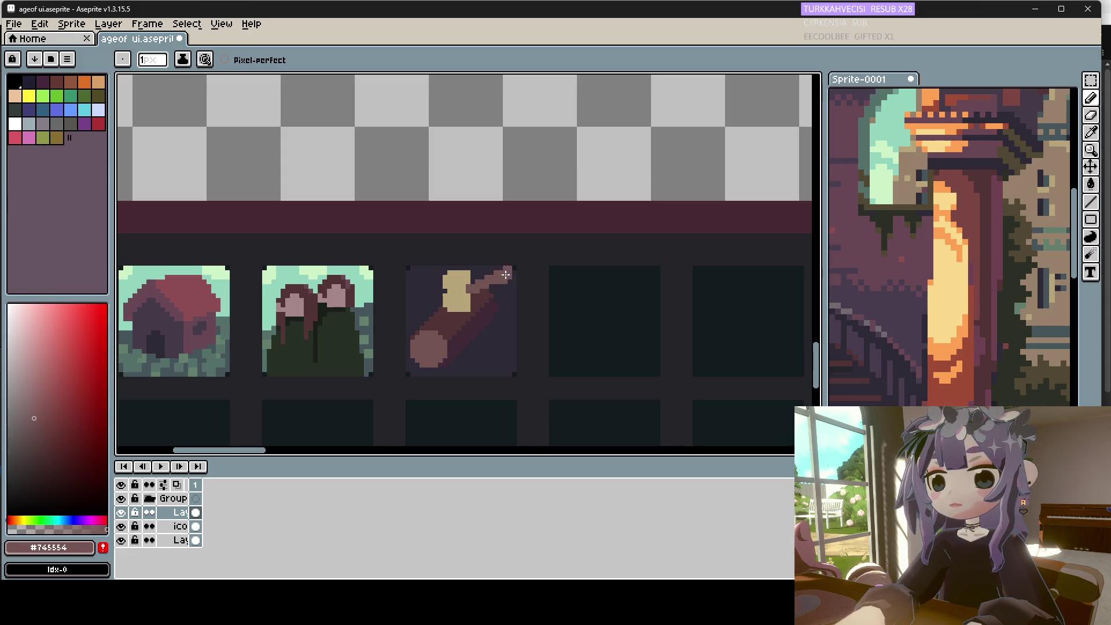
alt+click(496, 287)
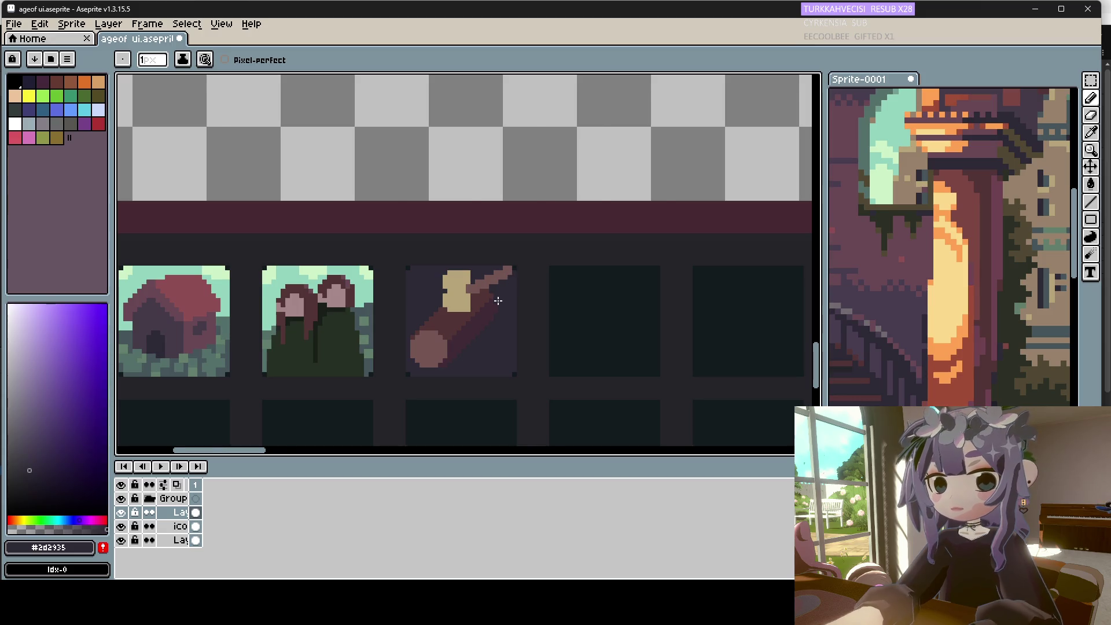
scroll(501, 289, down, 2)
scroll(501, 290, up, 1)
key(alt)
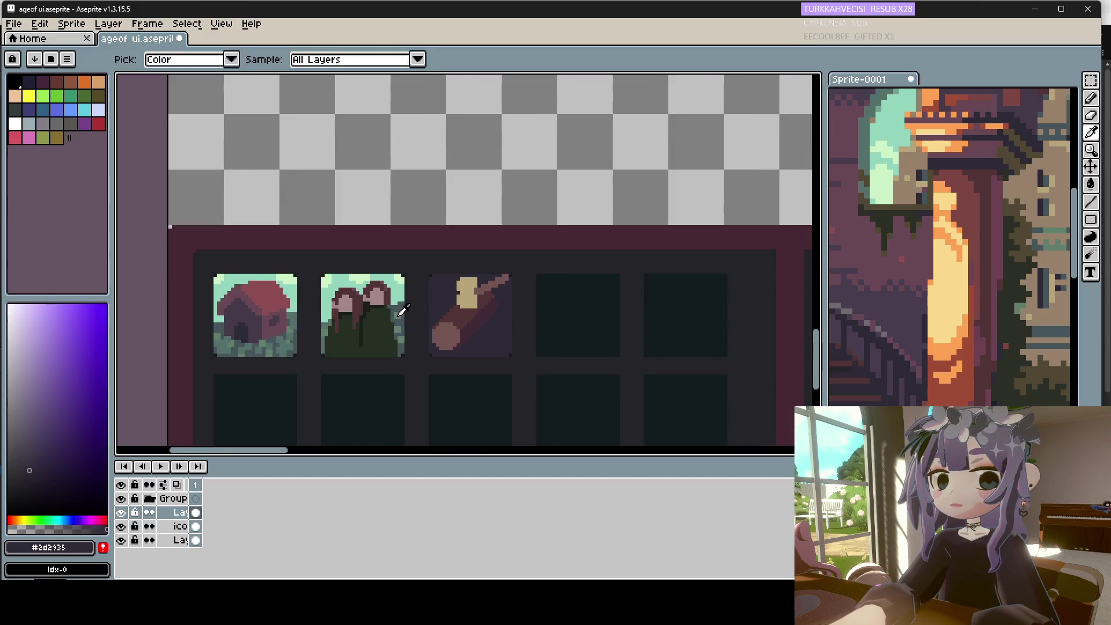
Fill the log slot with a grey-blue sampled from the villager icon's edge.
click(403, 308)
scroll(451, 304, up, 1)
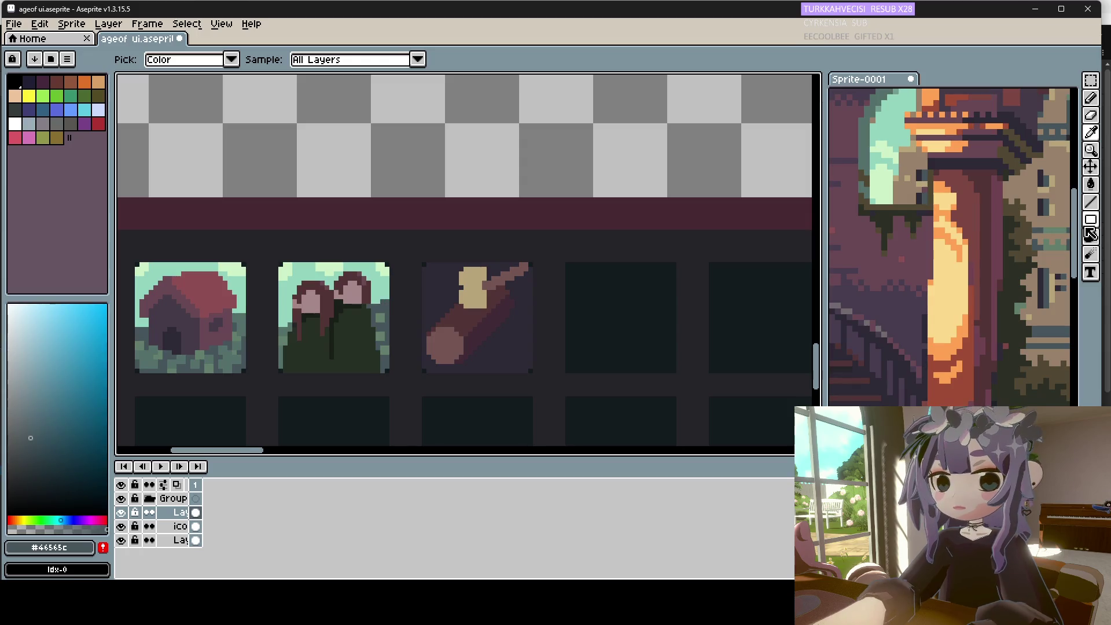
click(1092, 189)
click(514, 306)
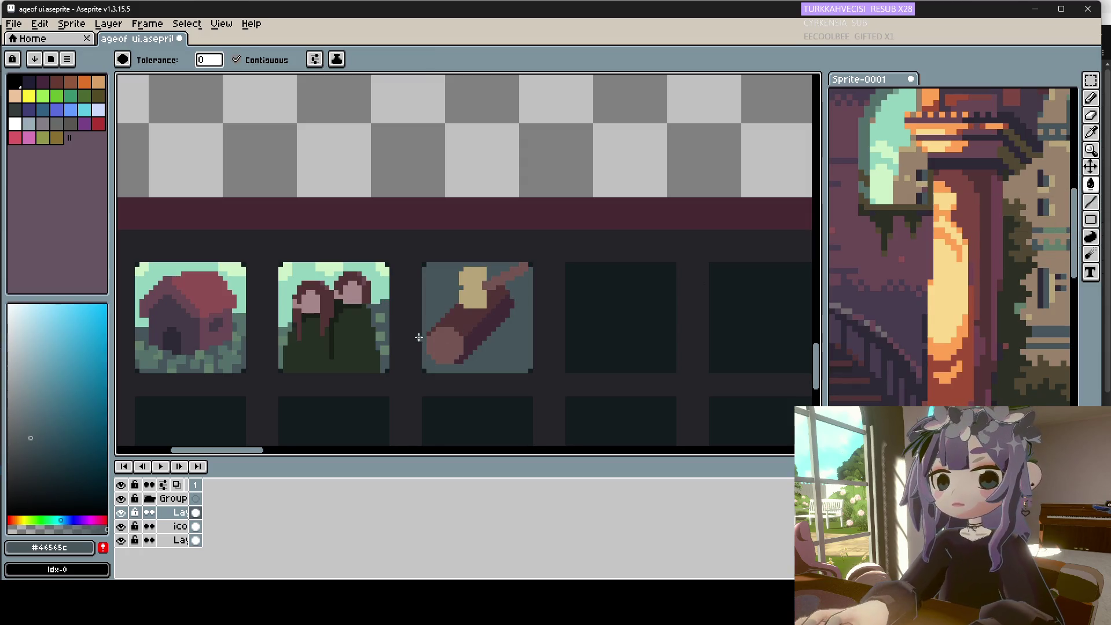
key(i)
Refill the log slot with dark purple #2d2935 sampled from the reference art.
scroll(996, 278, down, 1)
scroll(995, 278, up, 1)
scroll(995, 277, up, 1)
scroll(998, 254, down, 1)
scroll(1003, 226, up, 2)
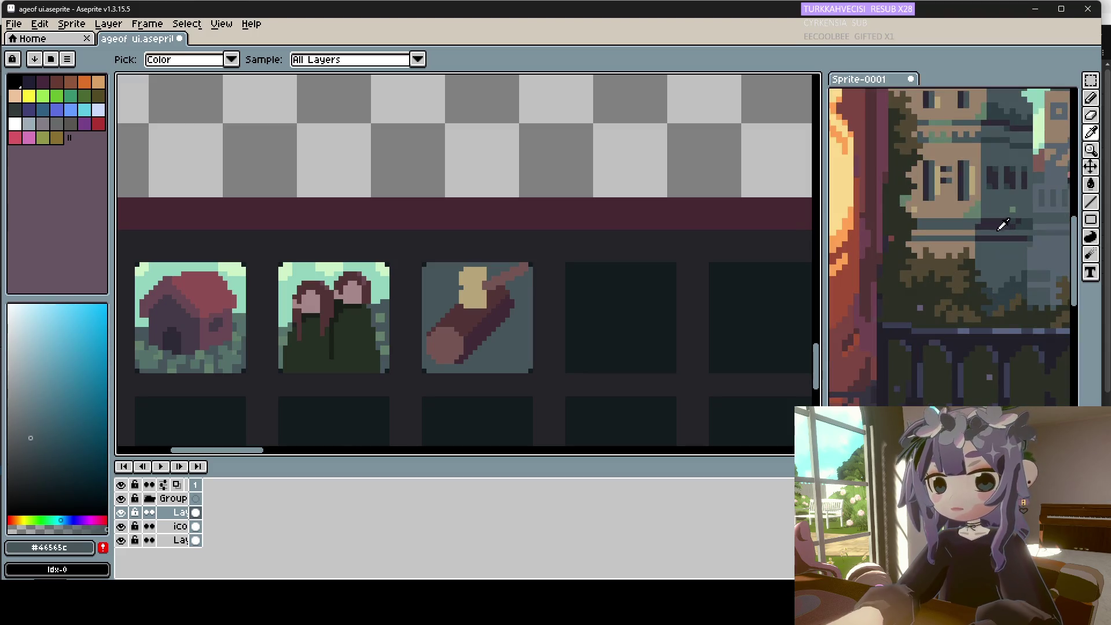
click(1002, 227)
click(1091, 184)
click(504, 327)
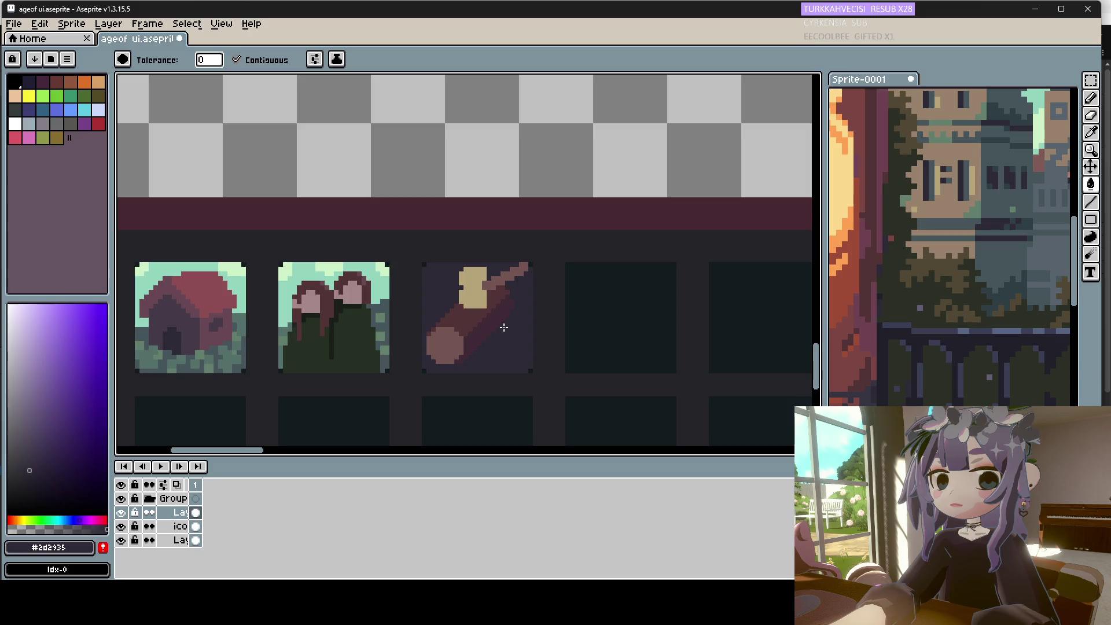
Test a blue-grey fill, restore the dark purple, then pick blue-grey #2c3c44 from Sprite-0001.
alt+click(1010, 225)
click(484, 351)
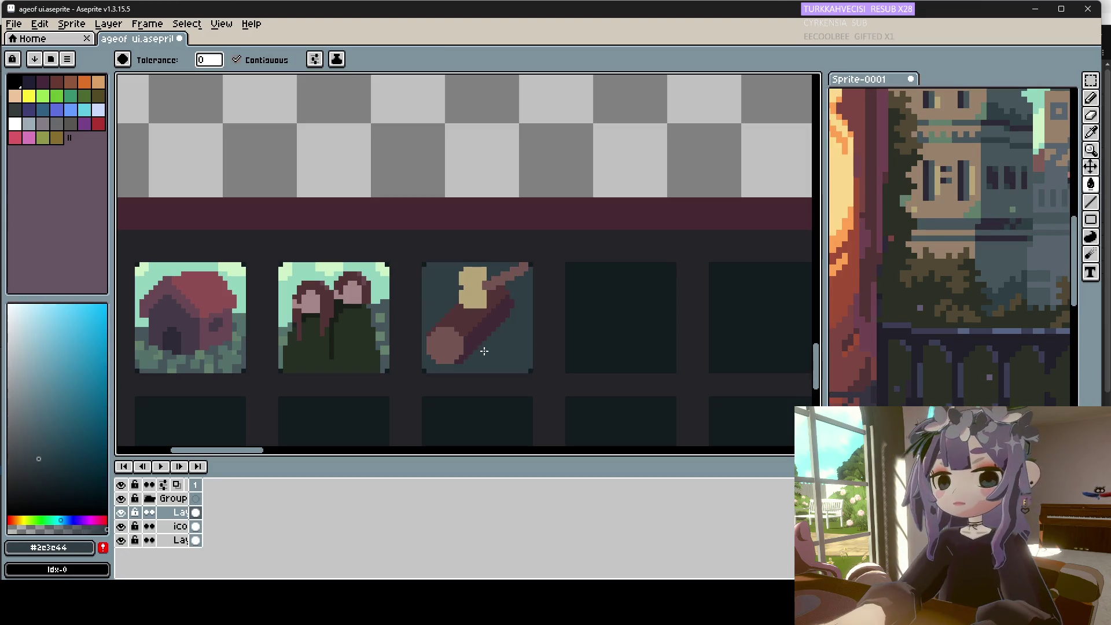
alt+click(1002, 226)
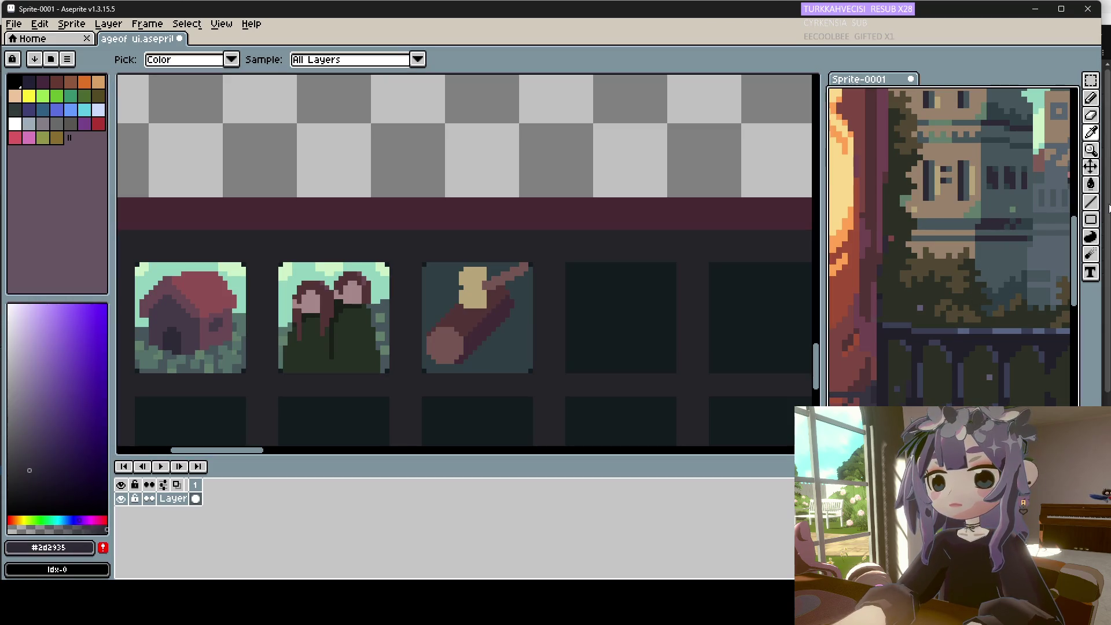
click(506, 341)
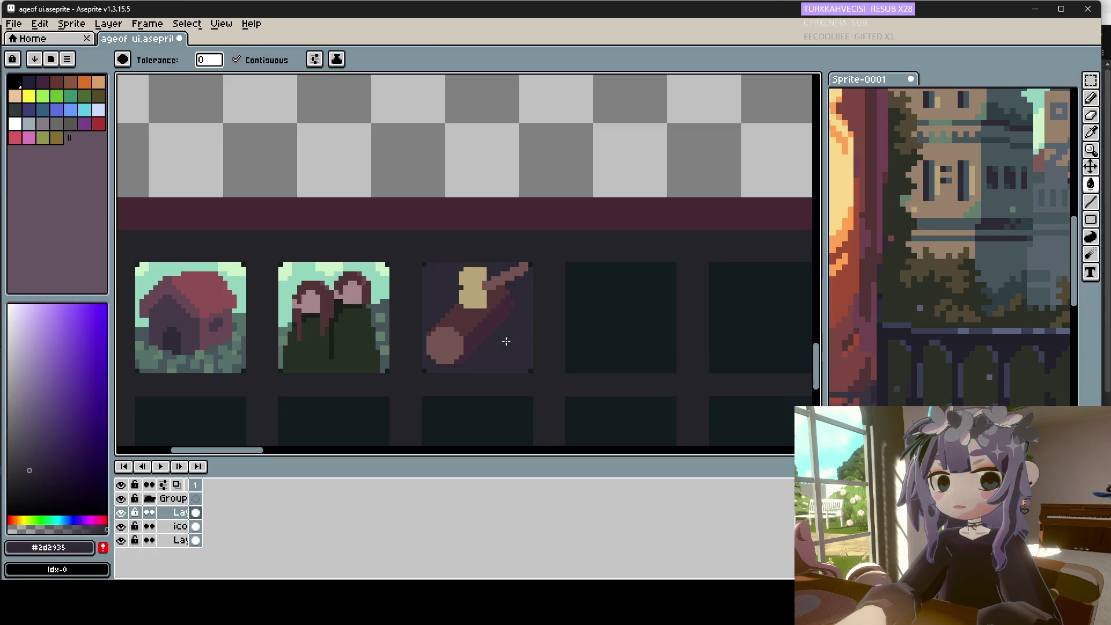
alt+click(1014, 222)
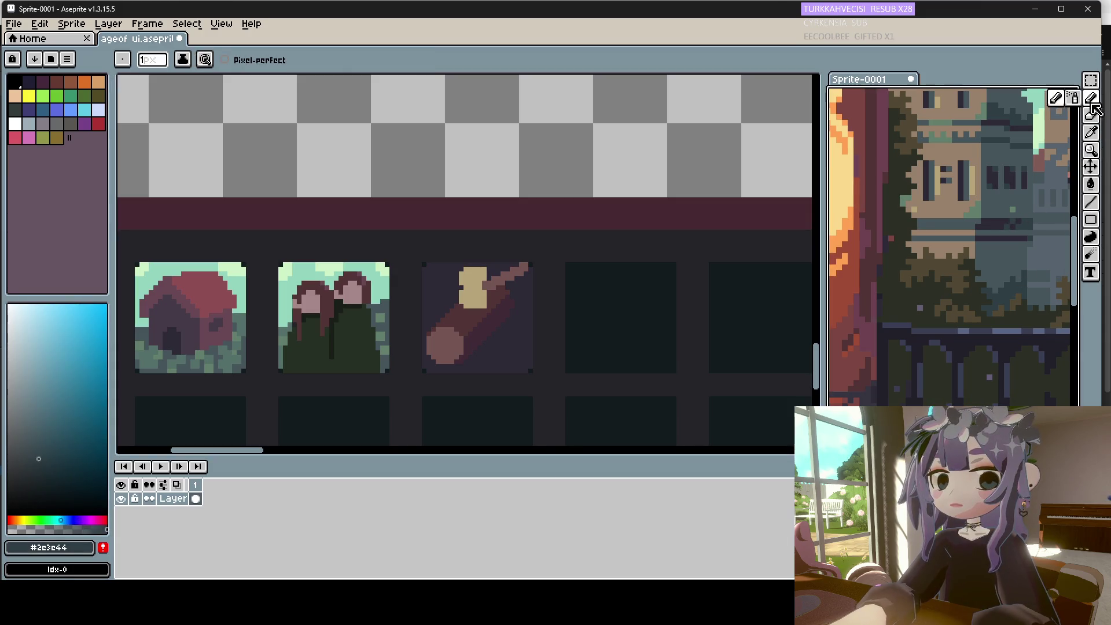
key(ctrl)
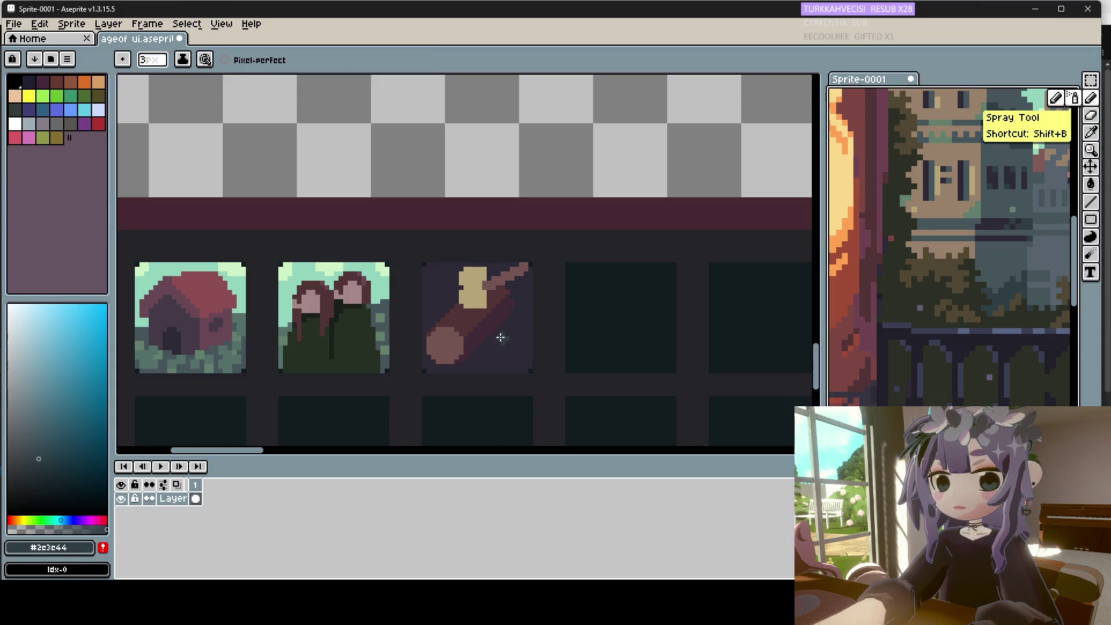
Speckle dark-teal #2c3c44 pixels across the log slot background with a 1px pencil.
key(minus)
key(minus)
click(501, 335)
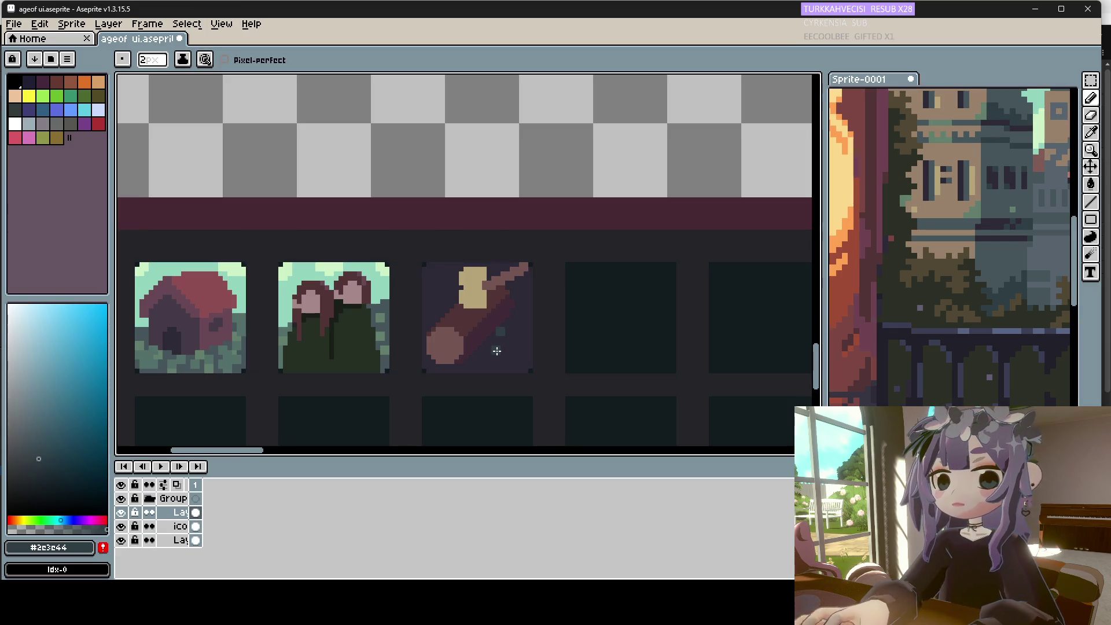
drag(524, 355, 519, 317)
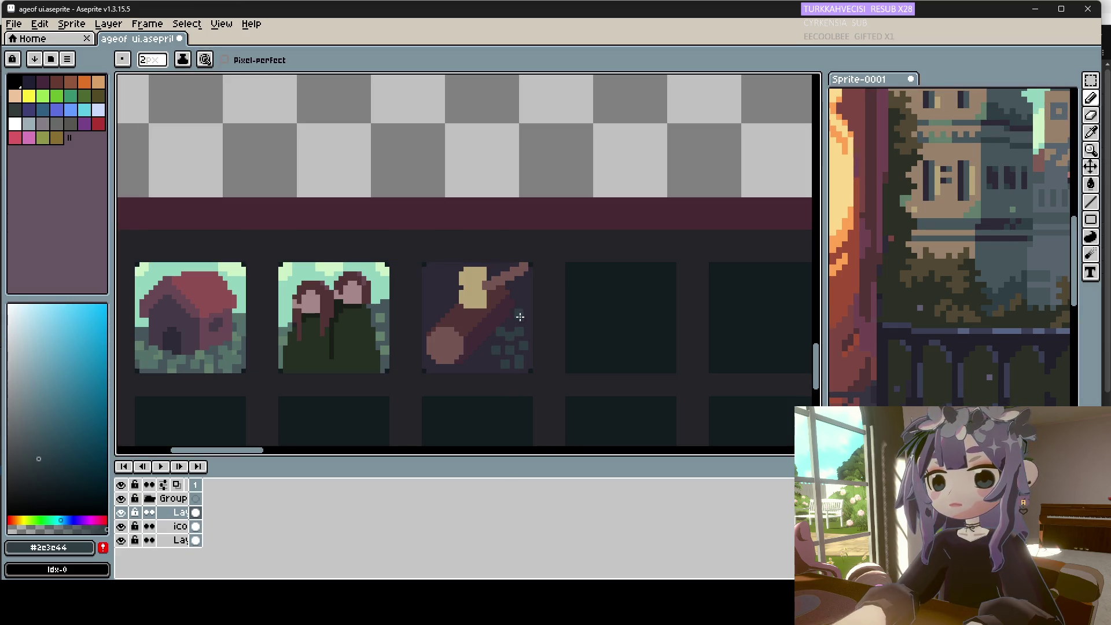
click(441, 301)
click(436, 318)
click(463, 354)
click(487, 360)
click(509, 368)
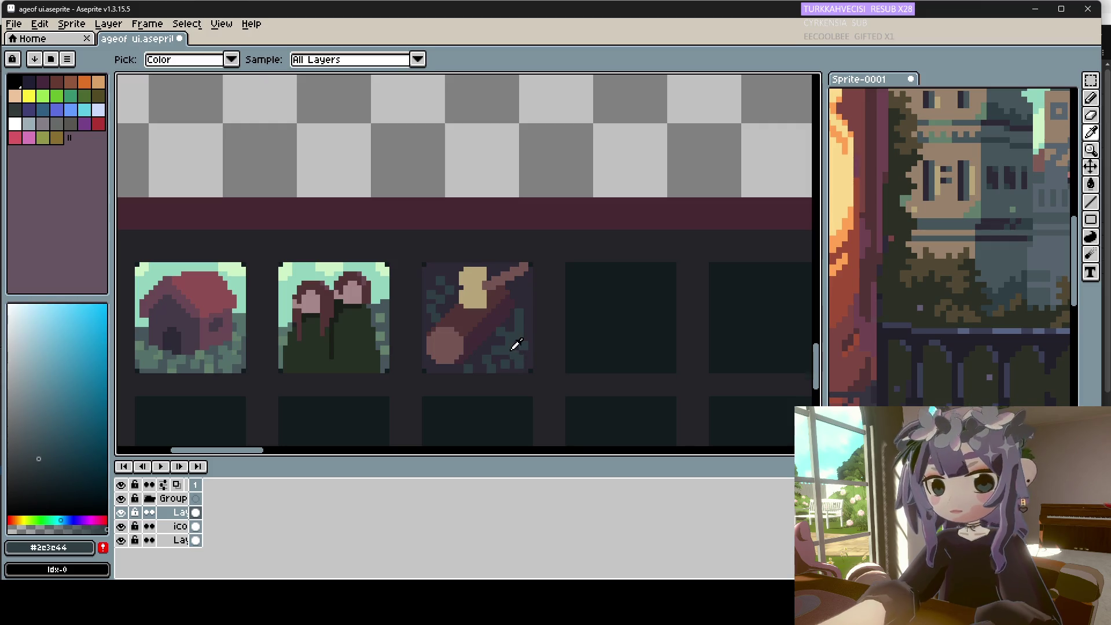
alt+click(504, 351)
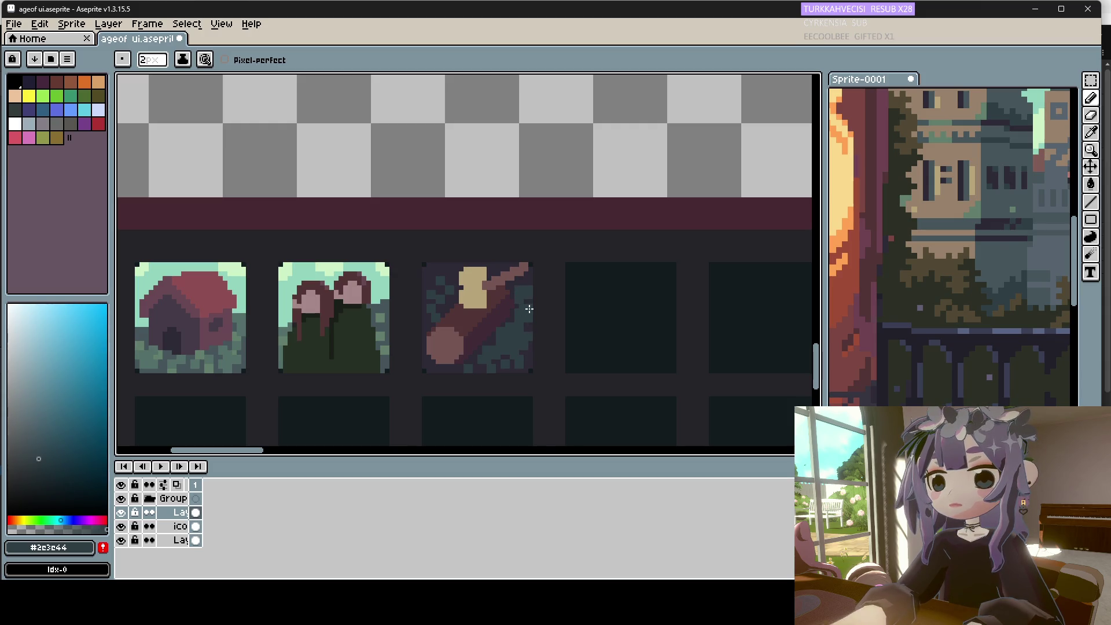
Sample the dark purple and blue-grey from the log slot, then a grey-blue from the reference art.
scroll(509, 344, down, 2)
scroll(504, 340, up, 1)
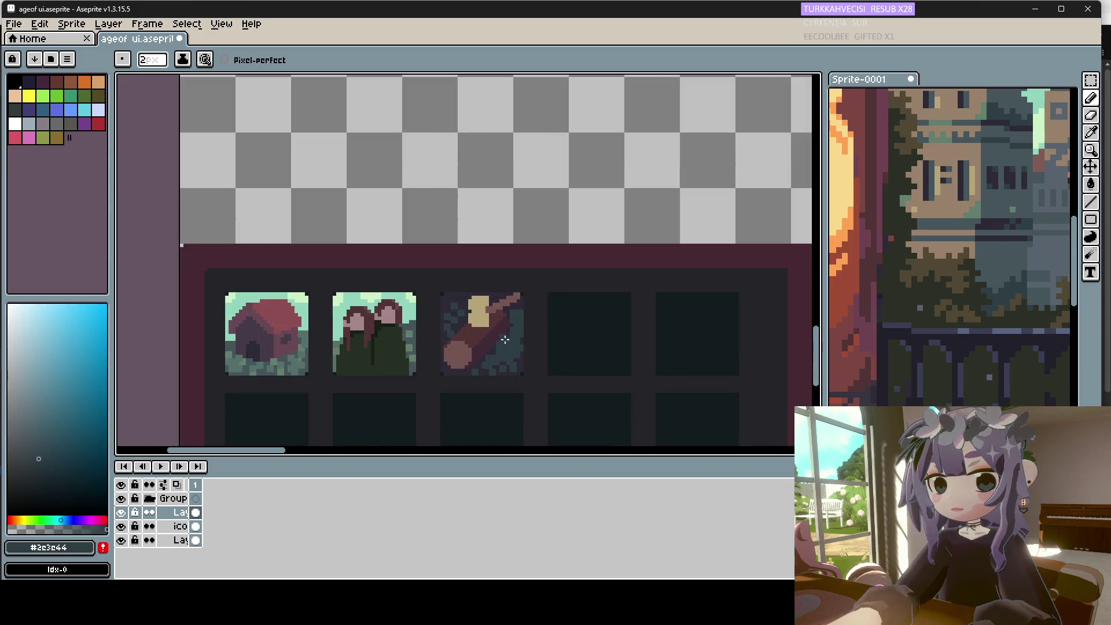
alt+click(502, 344)
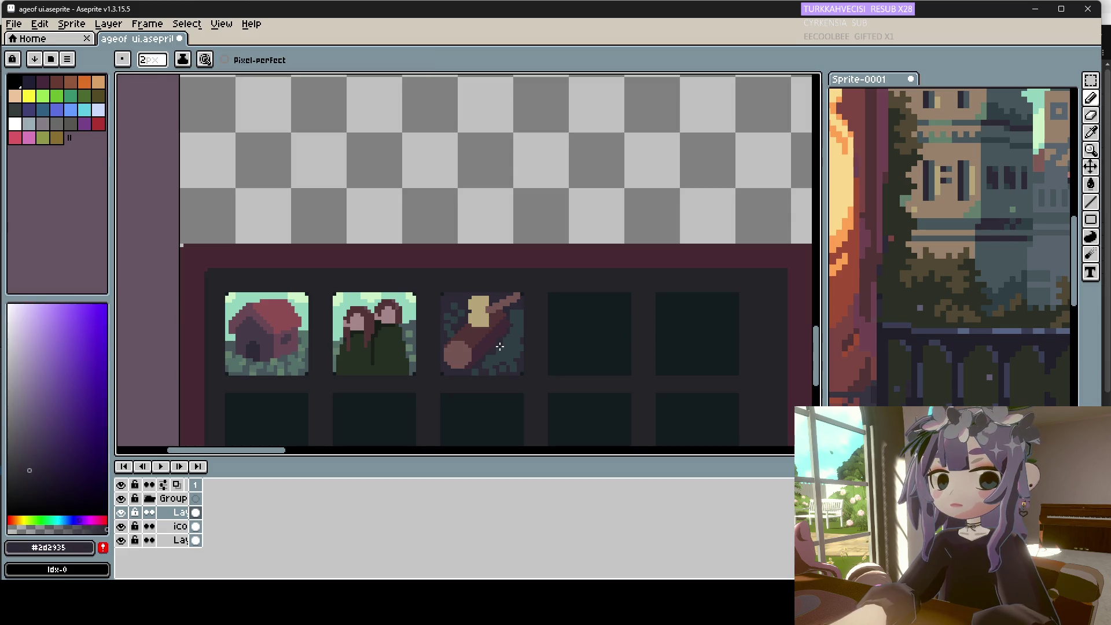
alt+click(498, 341)
alt+click(511, 346)
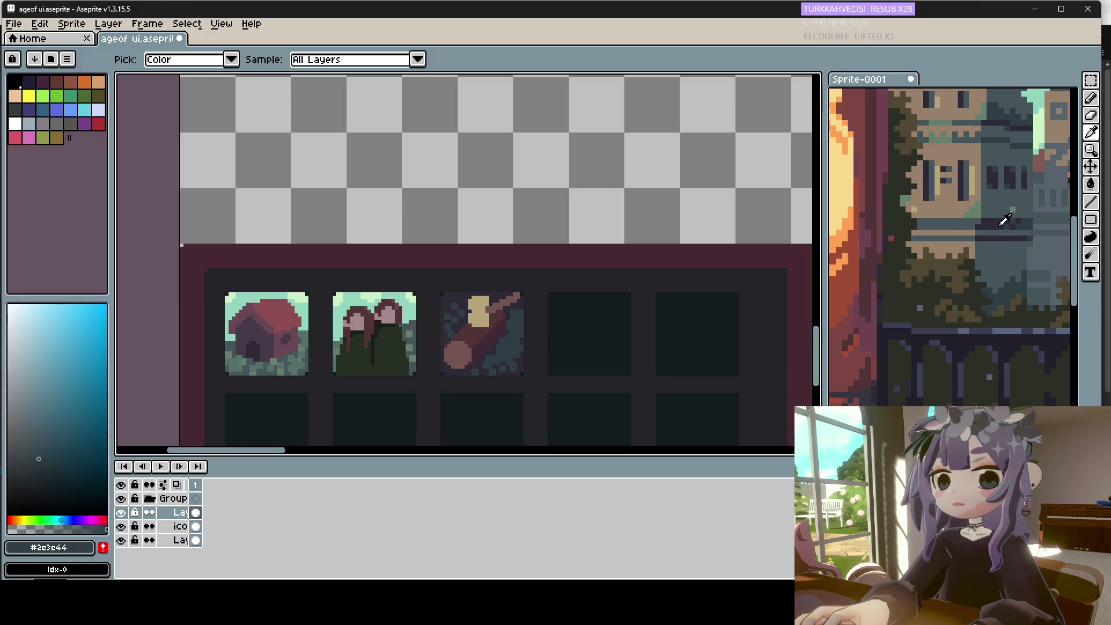
alt+click(958, 220)
Pick a blue-grey and a near-black teal from the reference art.
scroll(506, 351, up, 1)
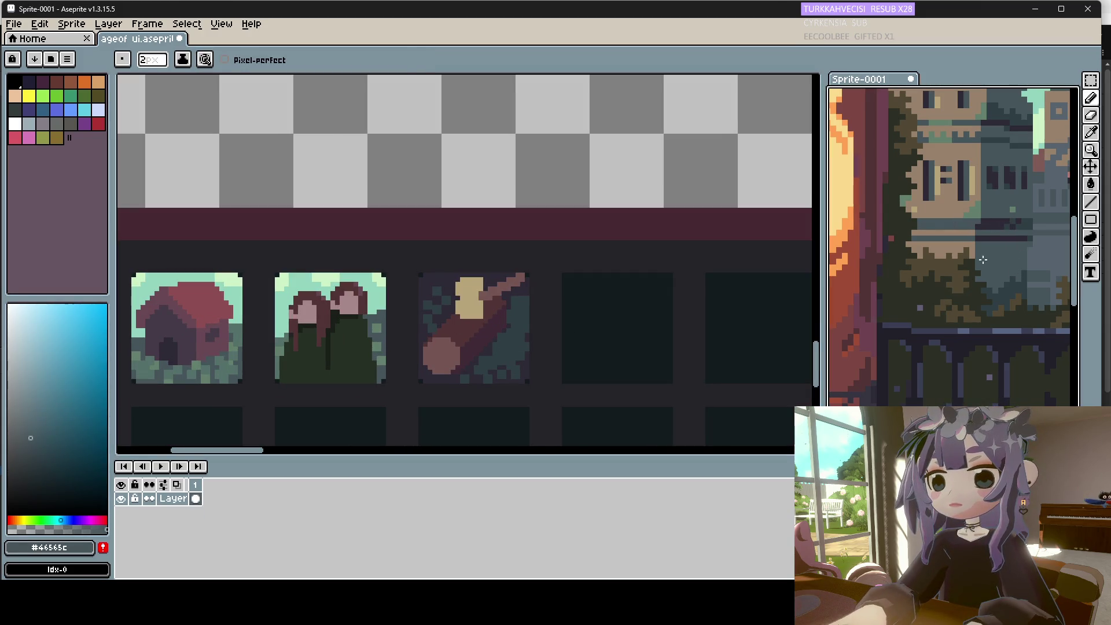
scroll(1004, 270, down, 1)
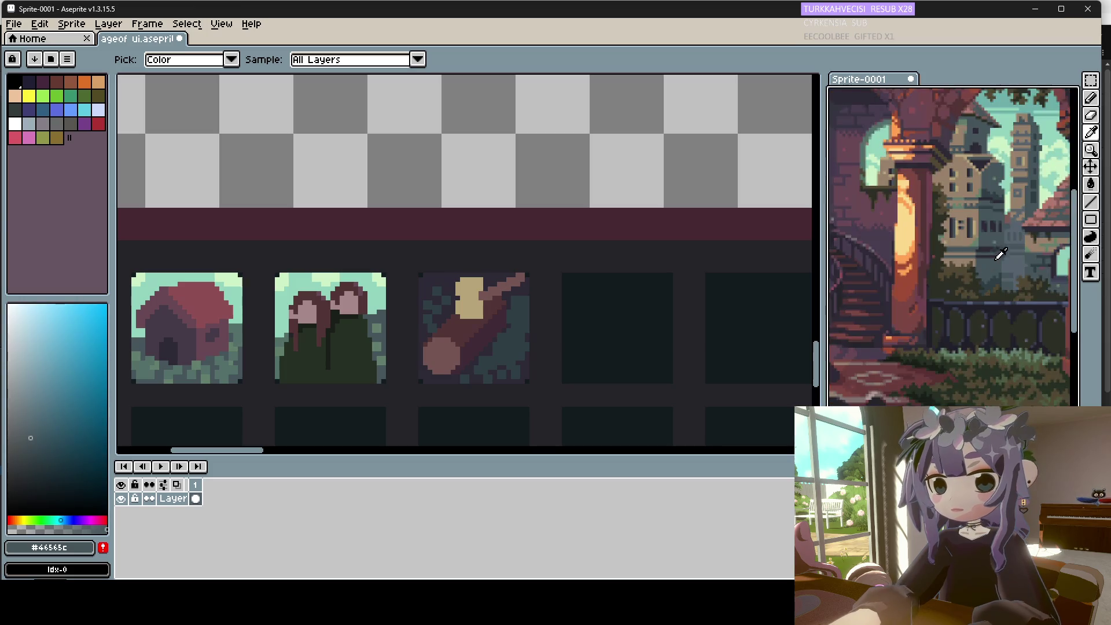
scroll(995, 255, up, 1)
alt+click(1053, 153)
click(548, 330)
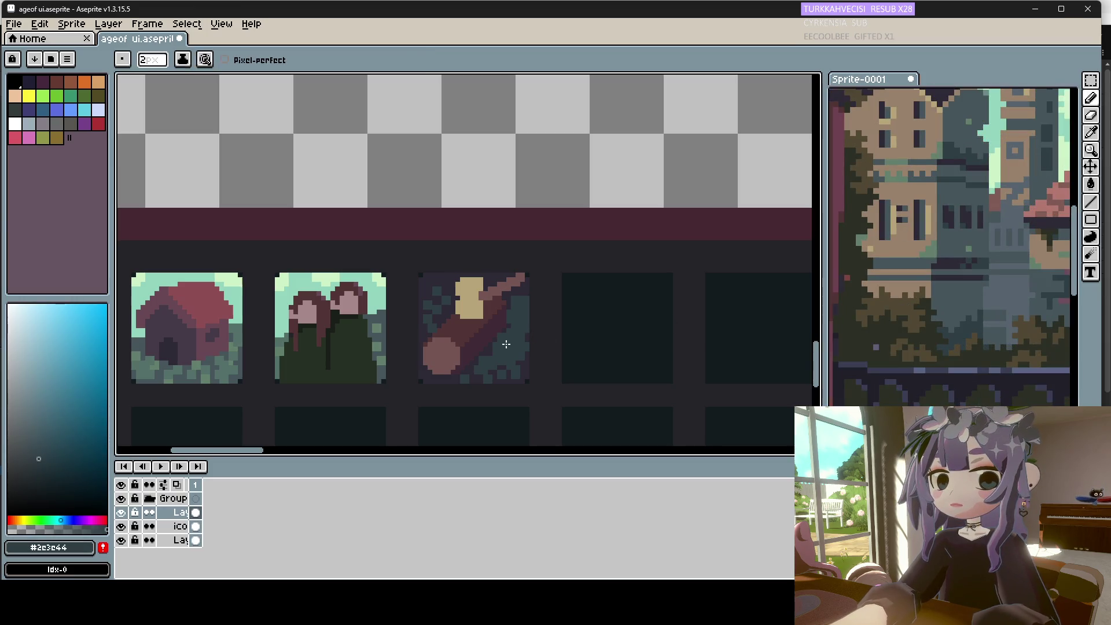
scroll(884, 247, down, 3)
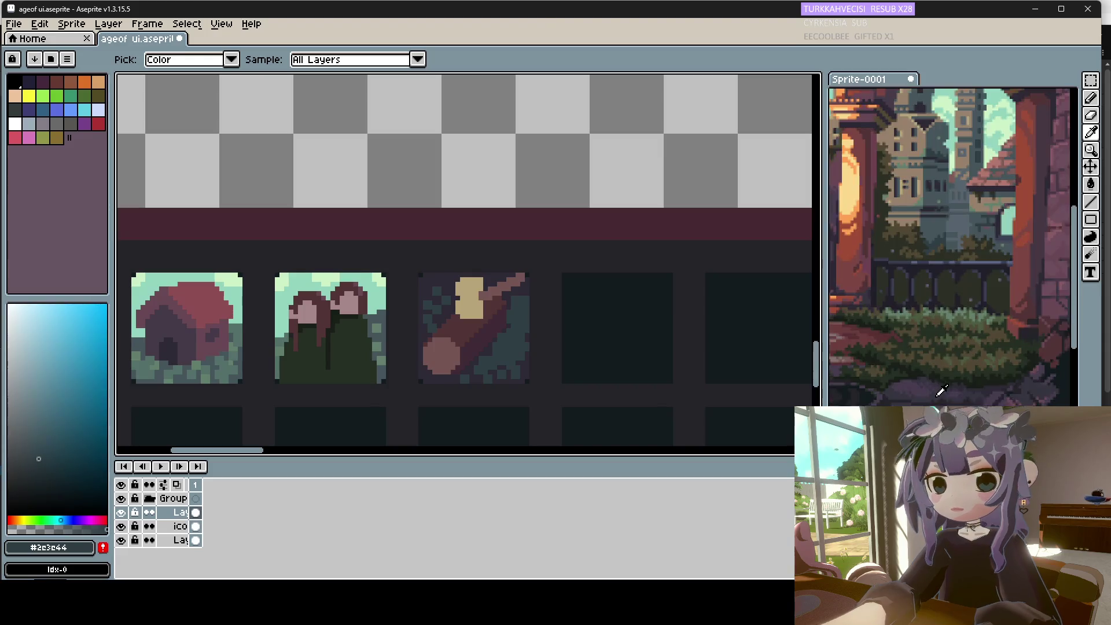
alt+click(919, 280)
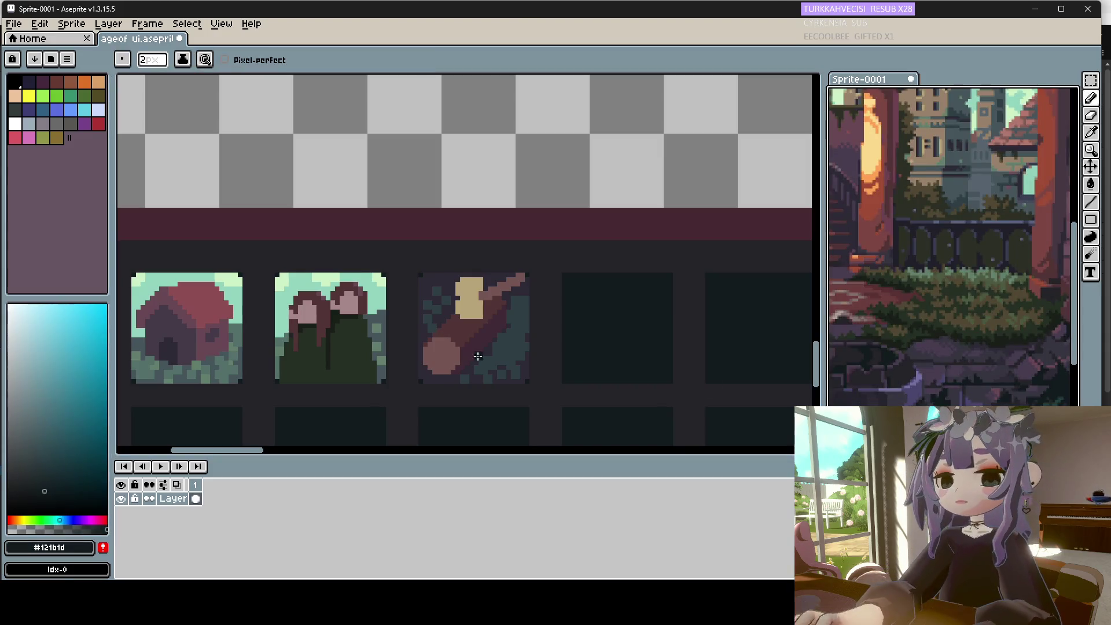
Re-sample the dark purple and the dark teal beside the log, trying the fill tool.
scroll(975, 271, down, 2)
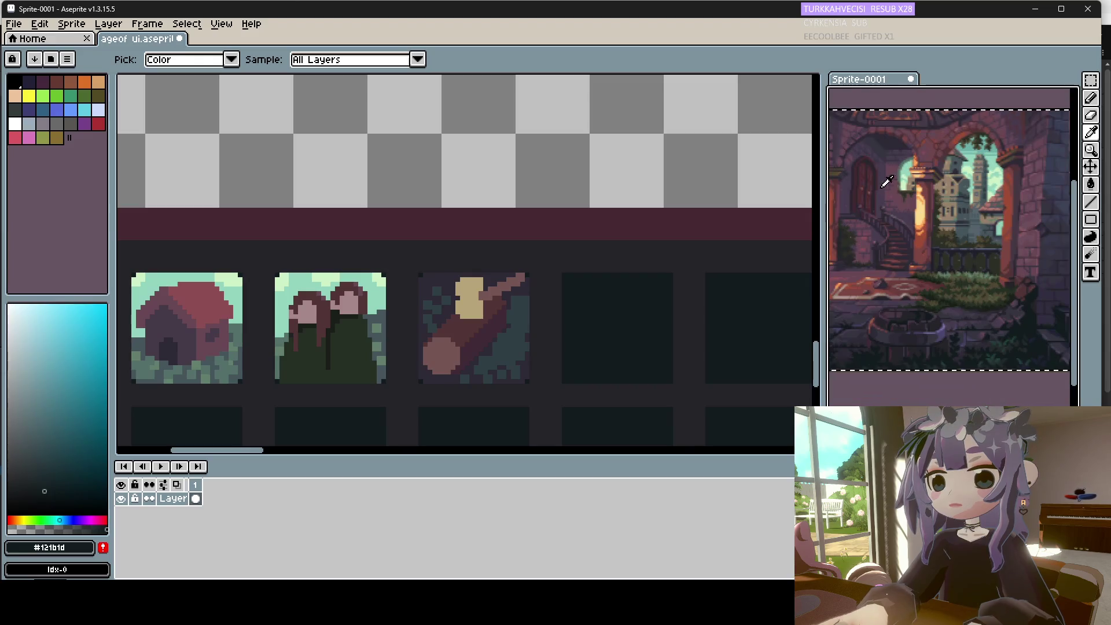
scroll(926, 255, up, 2)
scroll(875, 249, up, 2)
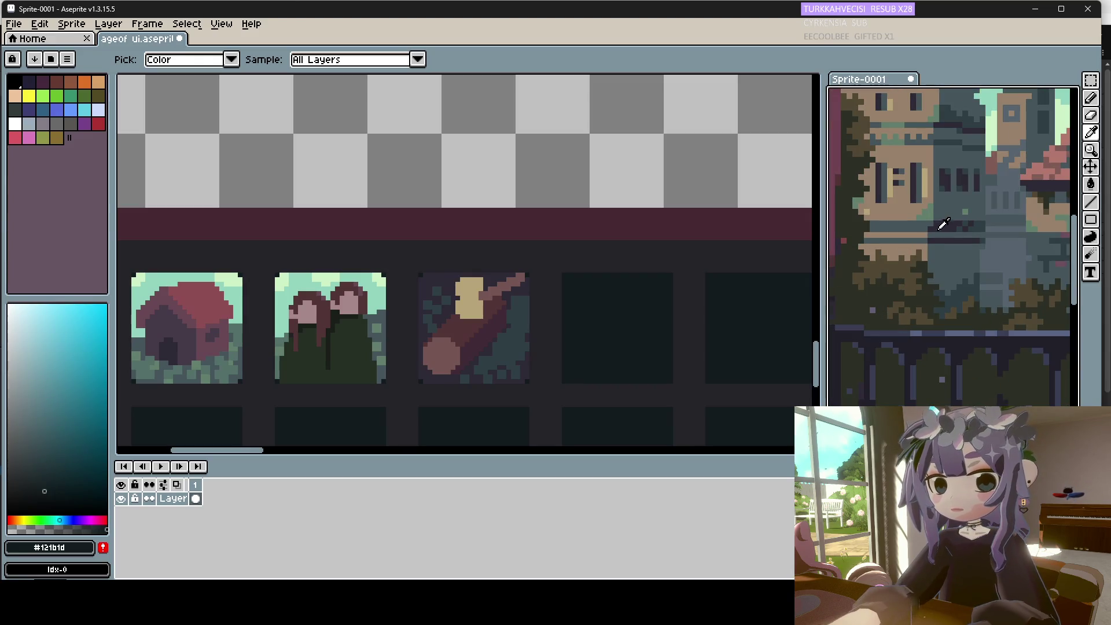
click(541, 314)
click(508, 297)
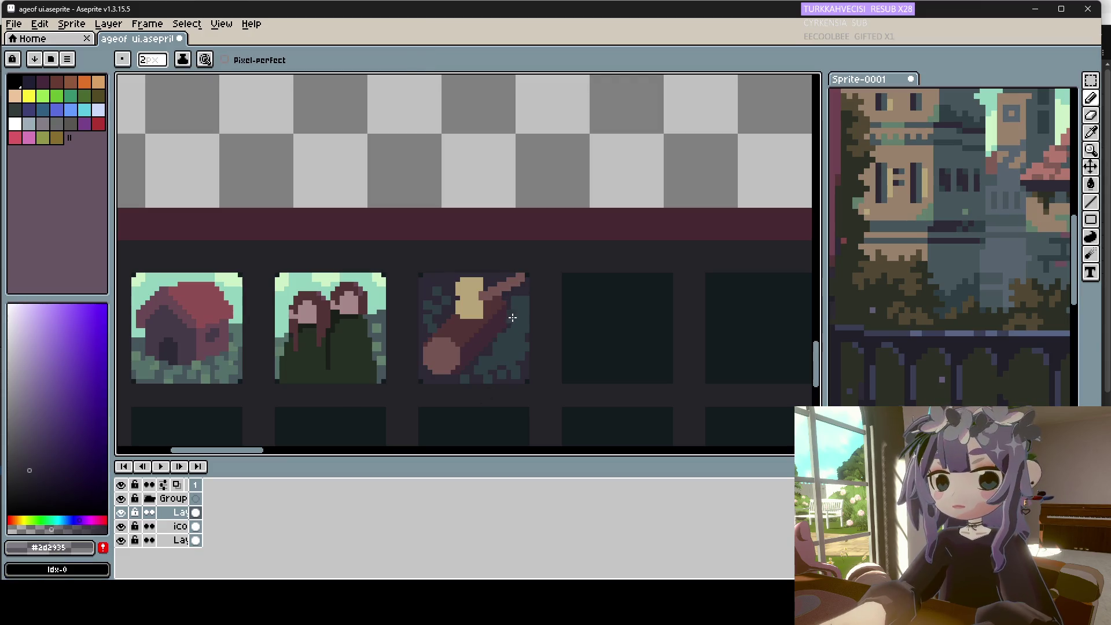
click(513, 312)
click(1090, 184)
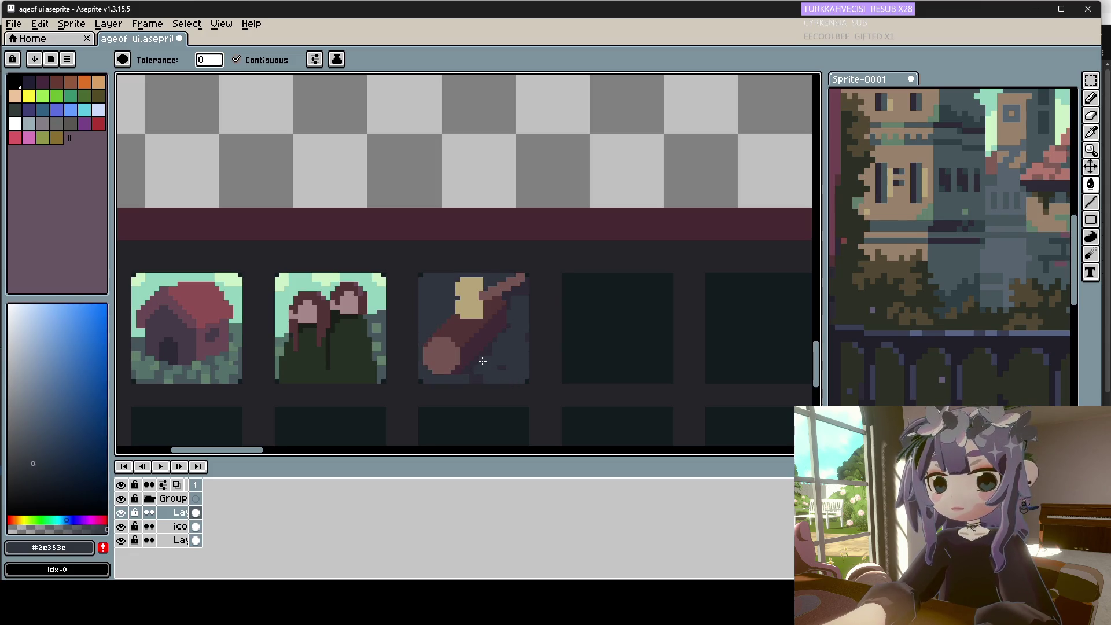
key(v)
key(g)
scroll(497, 376, down, 2)
scroll(496, 360, up, 2)
Extend the tan #b7a57a shape over the top of the stick with the Pencil.
key(b)
scroll(498, 370, up, 1)
alt+click(478, 283)
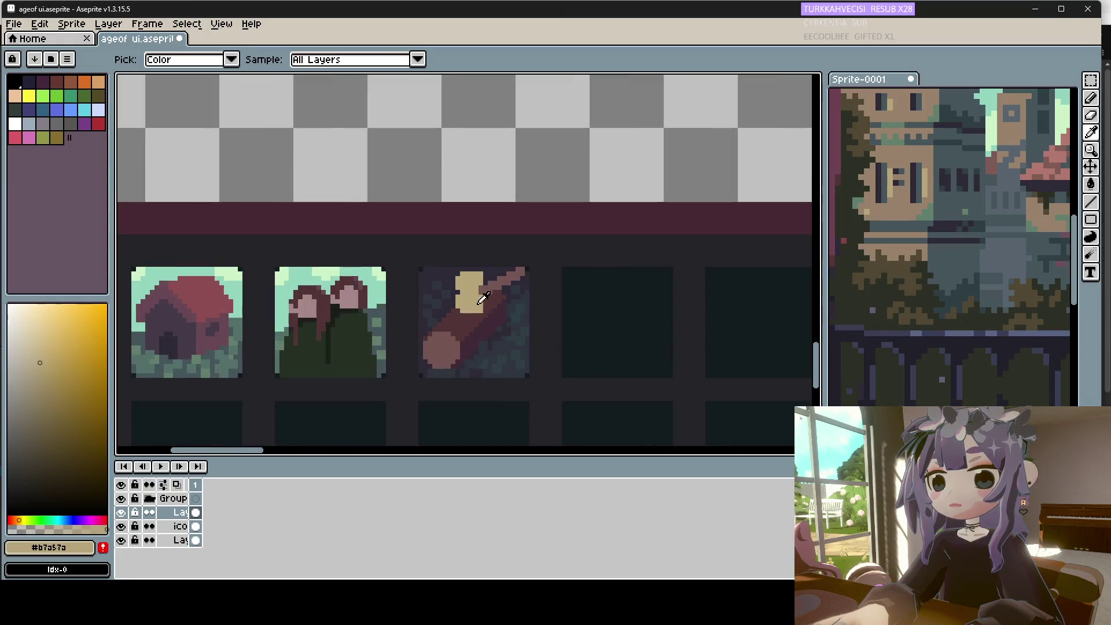
drag(475, 272, 483, 277)
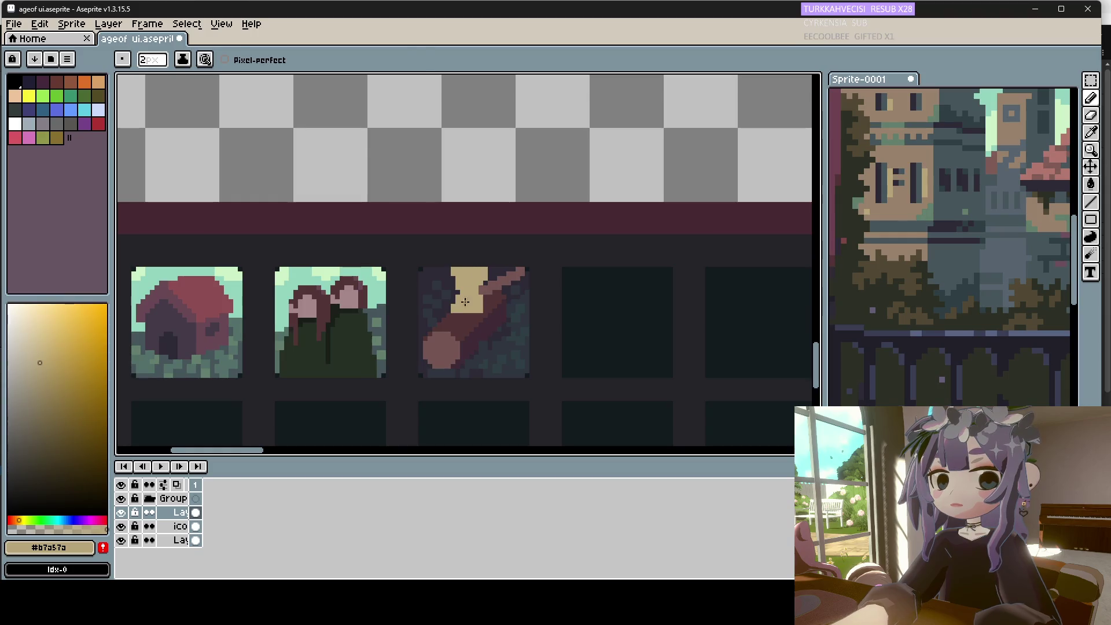
Pick dark red-brown #523436 from the log and set the brush to 1px.
key(alt)
scroll(481, 289, down, 2)
scroll(487, 279, up, 1)
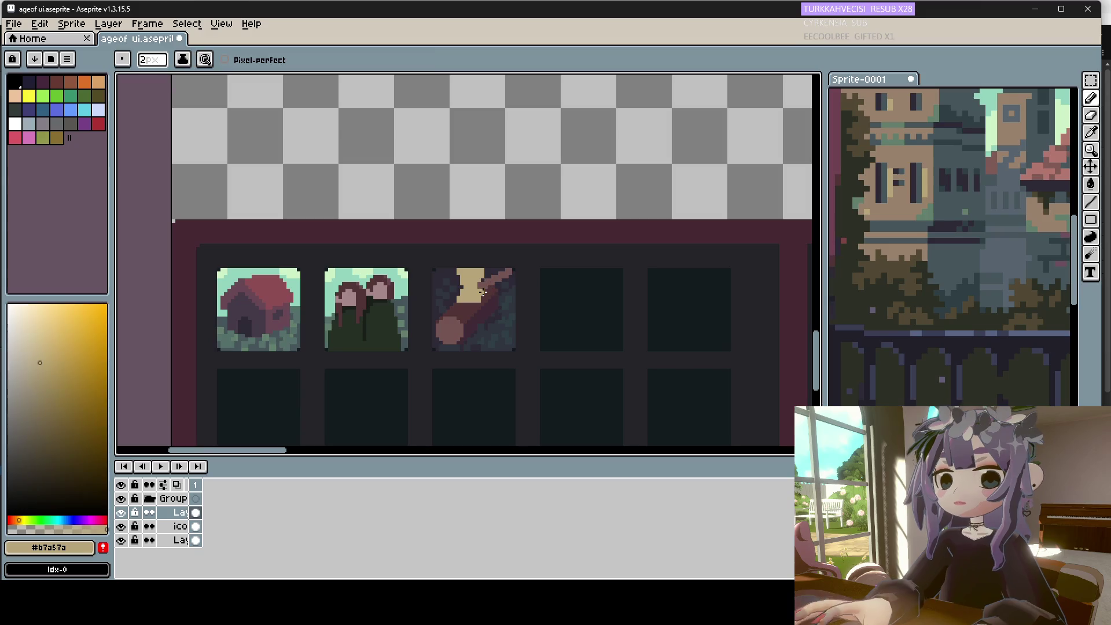
alt+click(483, 297)
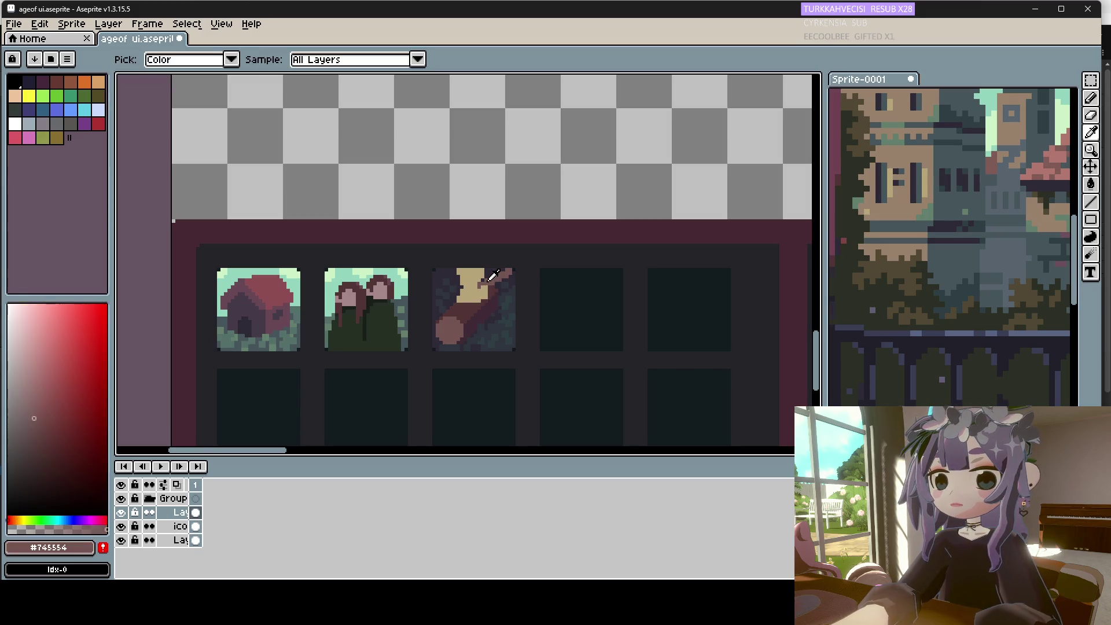
alt+click(459, 302)
key(minus)
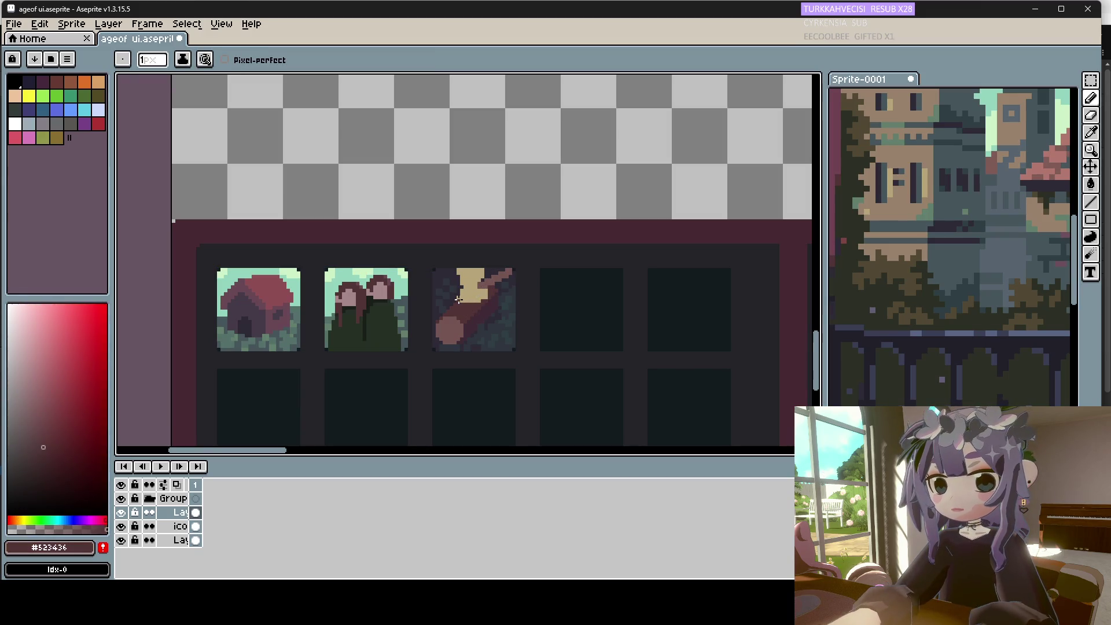